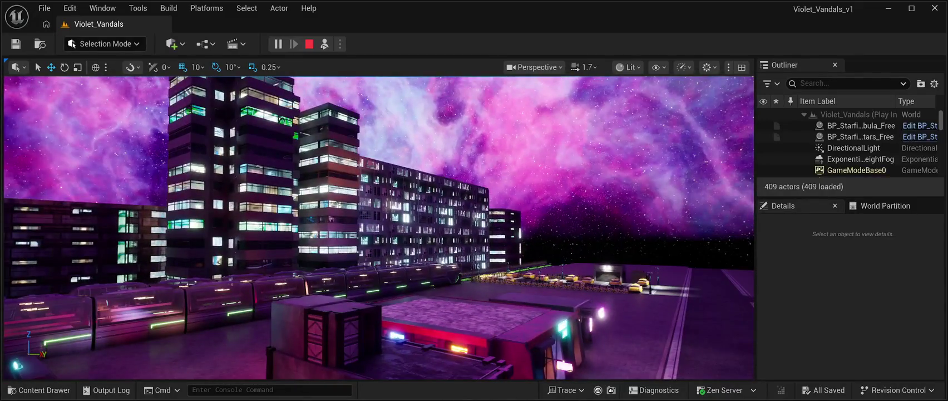
Browse the content browser briefly, then stop the play-in-editor preview
click(39, 390)
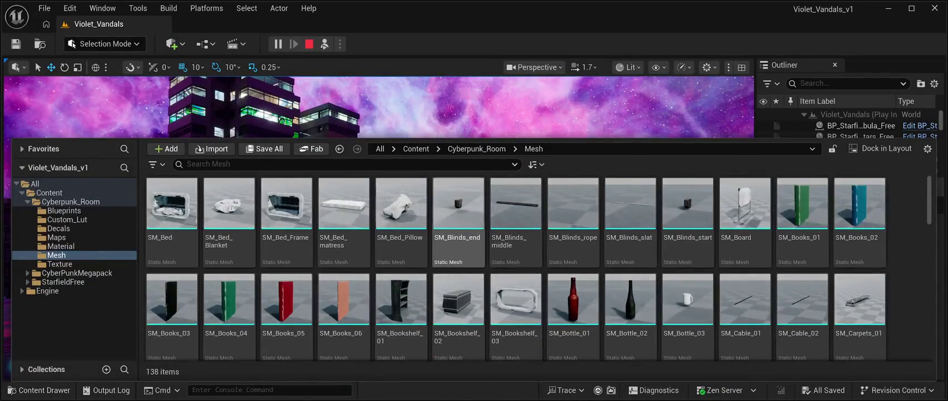
scroll(801, 300, down, 3)
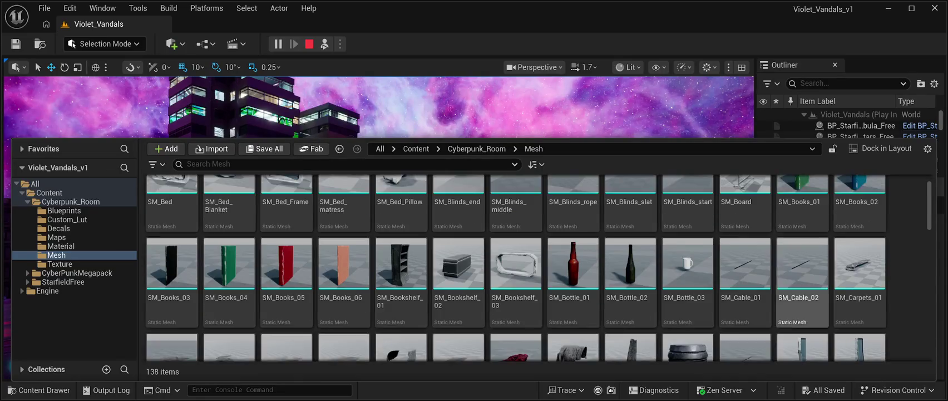
scroll(802, 300, up, 2)
scroll(802, 301, up, 1)
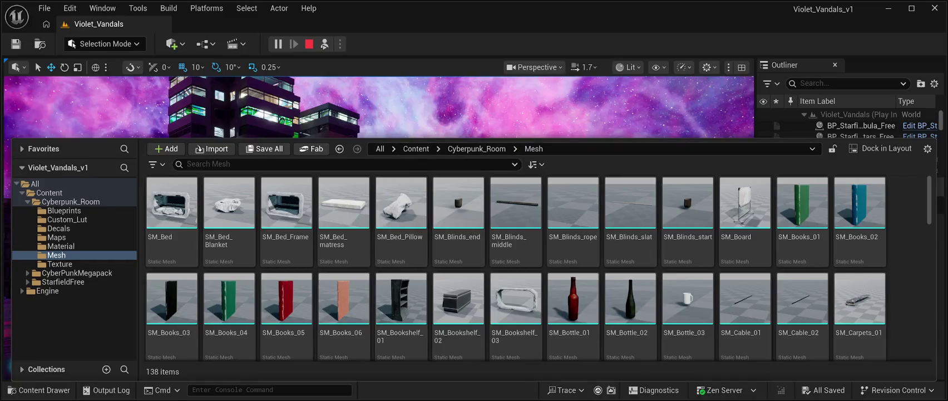
click(862, 125)
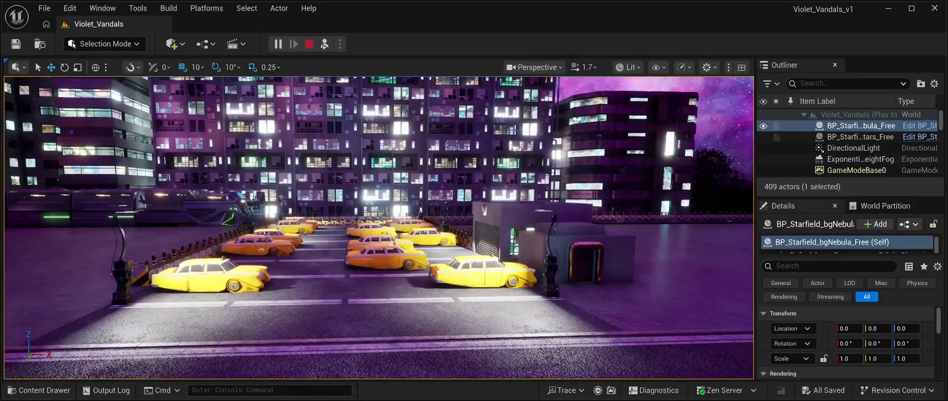
key(Escape)
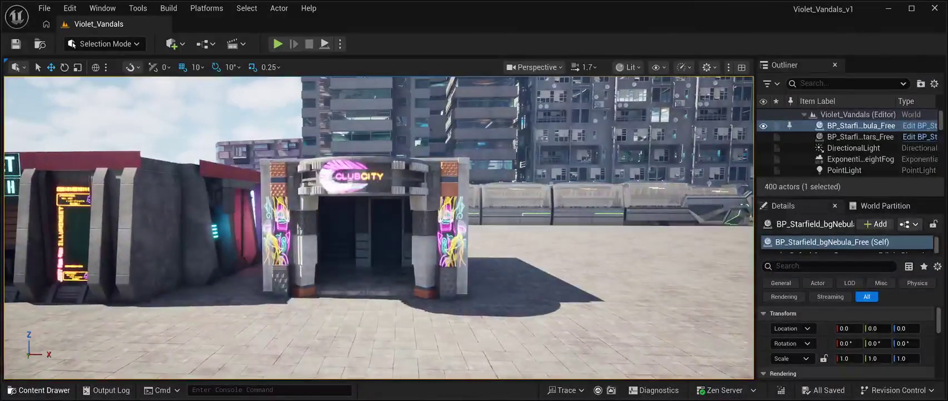
Navigate the content browser to the CyberPunkMegapack Meshes folder
click(39, 389)
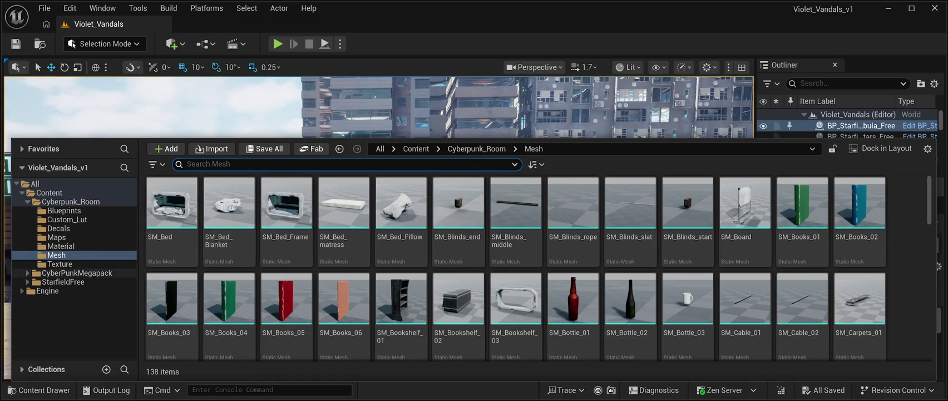
click(77, 273)
double_click(401, 203)
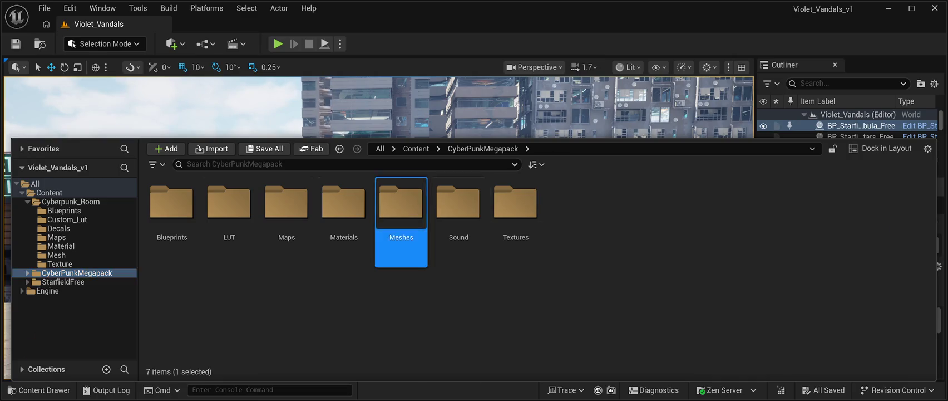
click(458, 204)
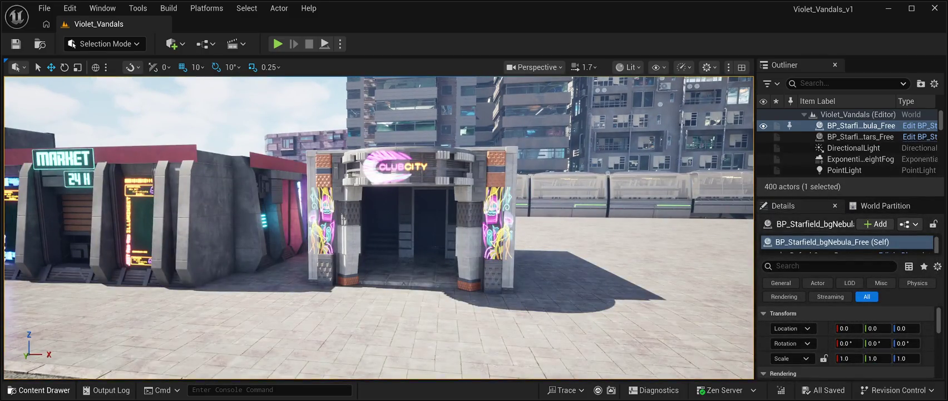
Find SM_CB01_Module19 among the megapack meshes and place it beside the ClubCity building
click(39, 390)
scroll(745, 312, down, 2)
scroll(745, 312, down, 3)
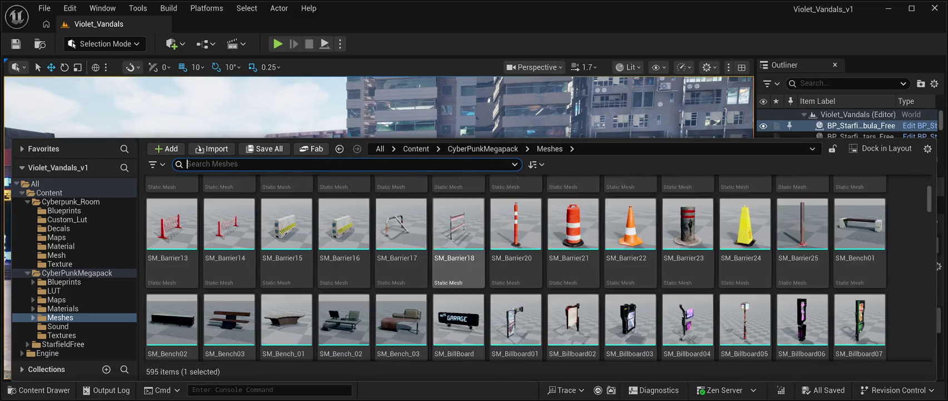
scroll(458, 245, down, 2)
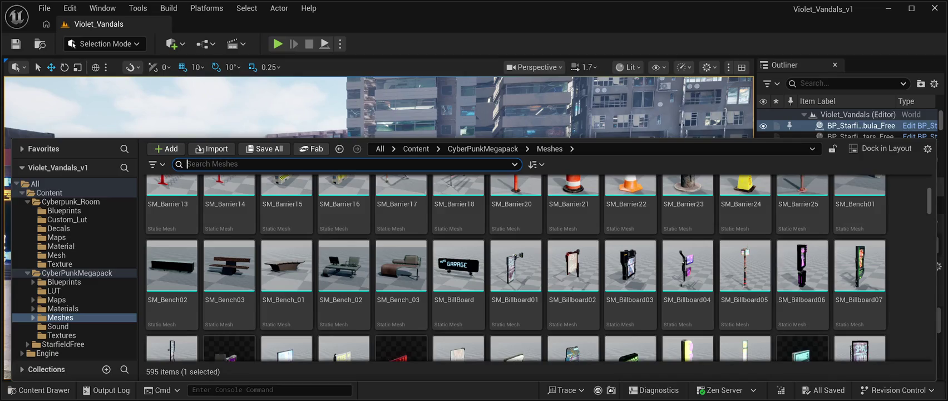
scroll(574, 267, down, 2)
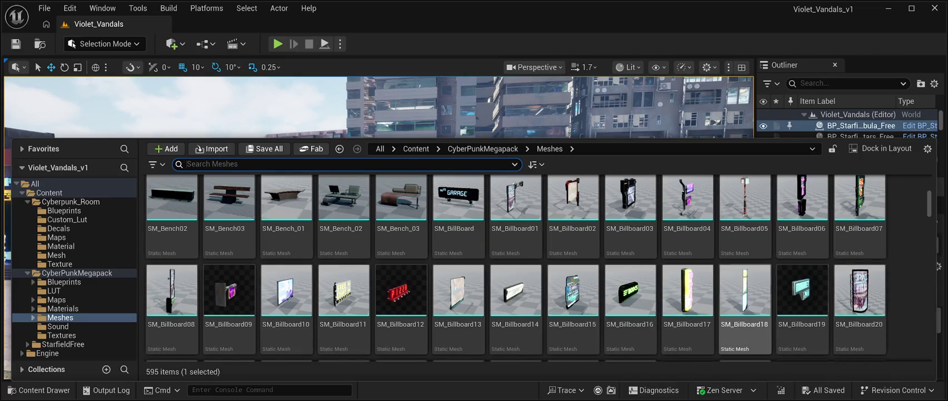
scroll(401, 306, down, 2)
scroll(401, 212, down, 7)
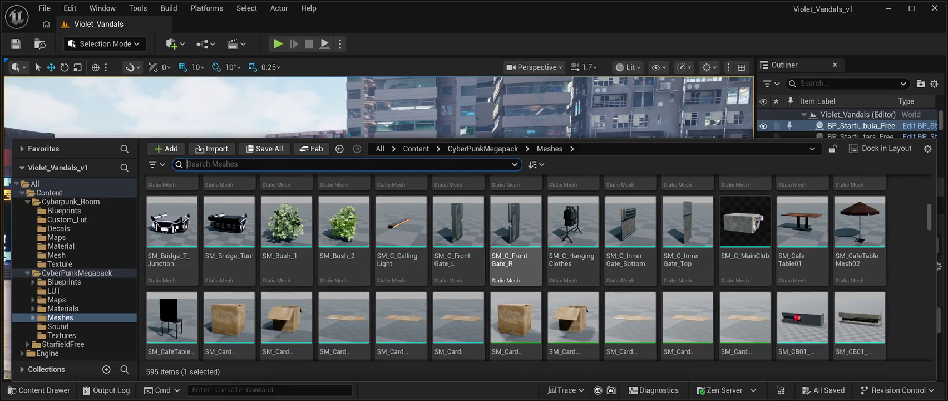
scroll(631, 278, down, 5)
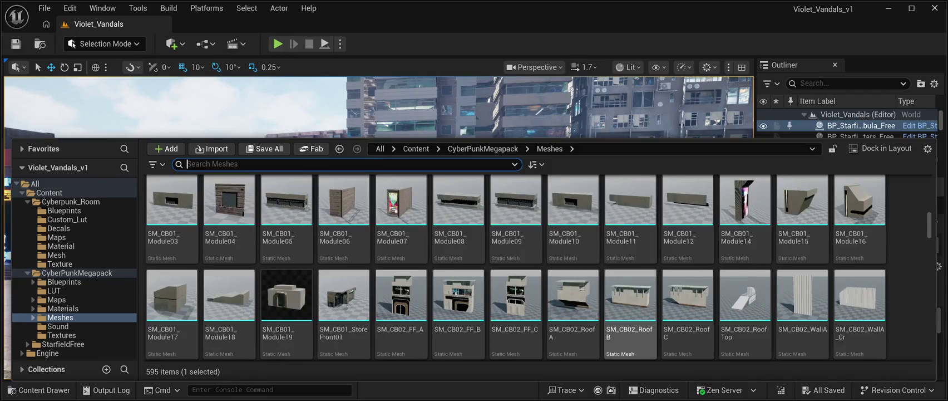
scroll(631, 290, down, 1)
scroll(631, 289, up, 2)
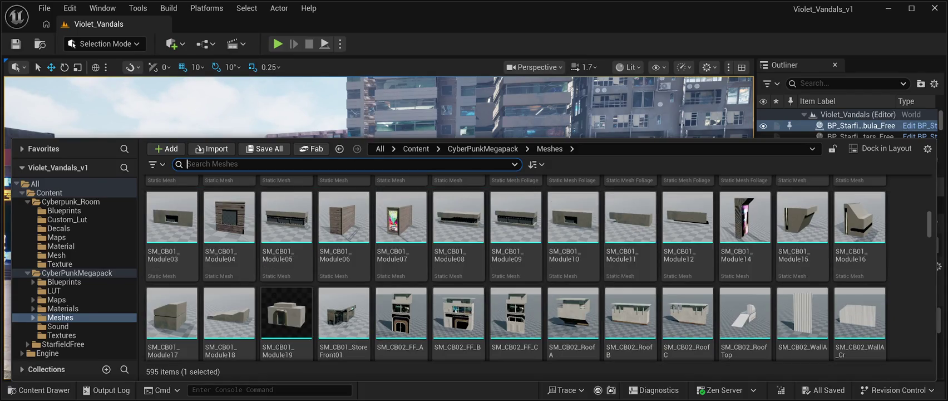
scroll(460, 261, down, 3)
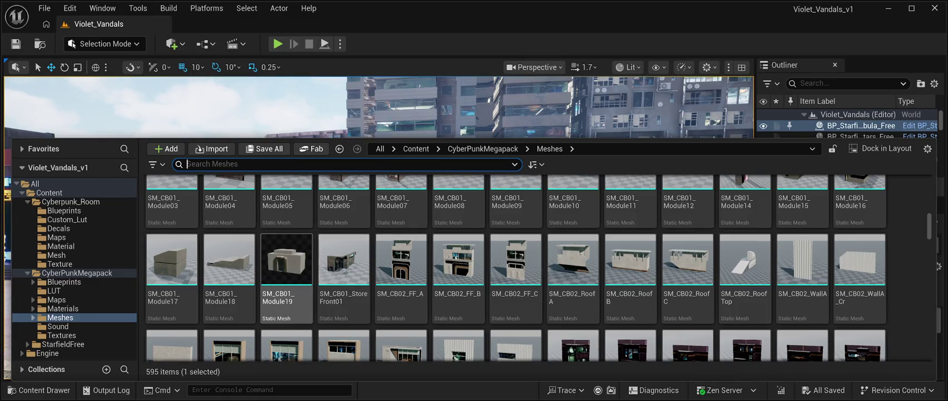
click(286, 262)
key(ctrl+space)
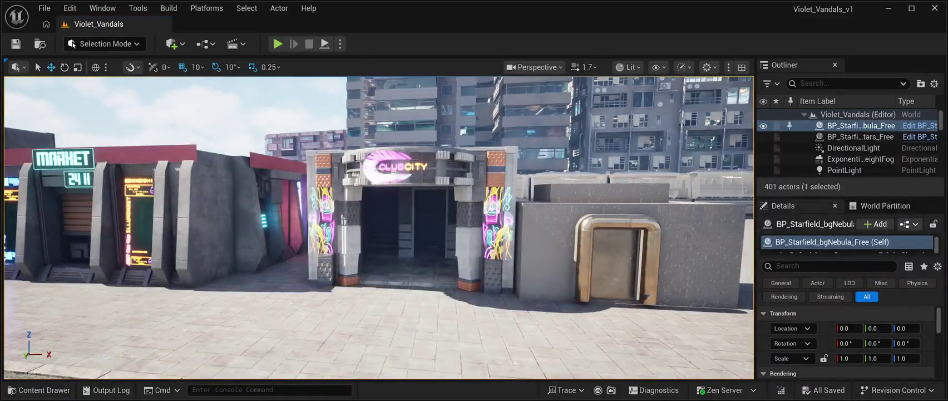
Focus on the doored SM_CB01_Module20 block beside ClubCity and delete it
click(590, 245)
key(f)
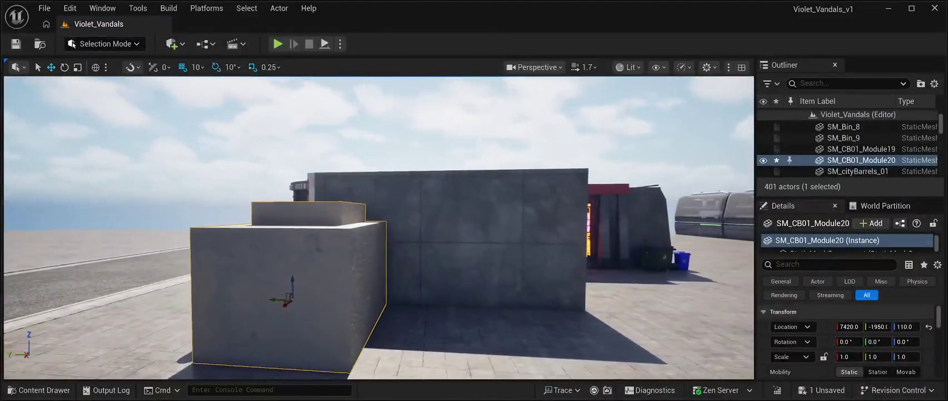
key(s)
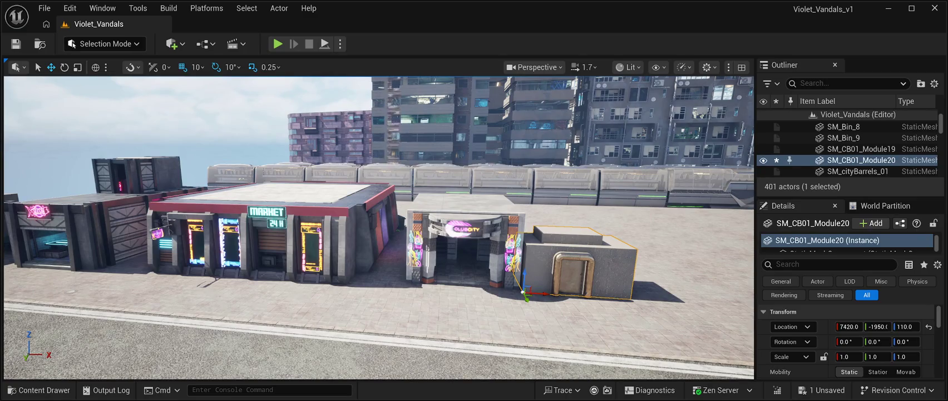
key(Delete)
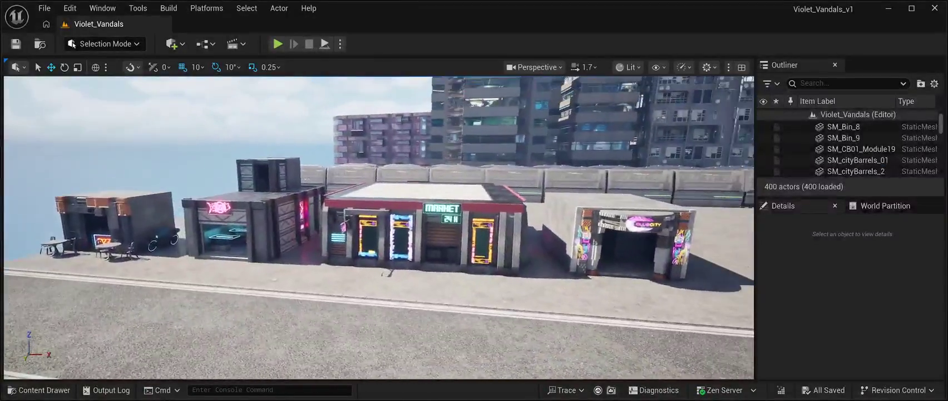
click(367, 234)
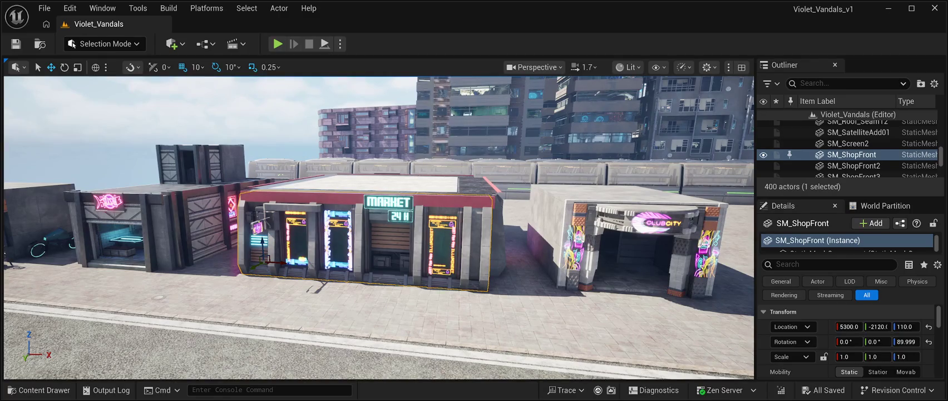
Delete the market shop front, three roof seams and the MARKET 24H sign, then slide ClubCity left
click(861, 125)
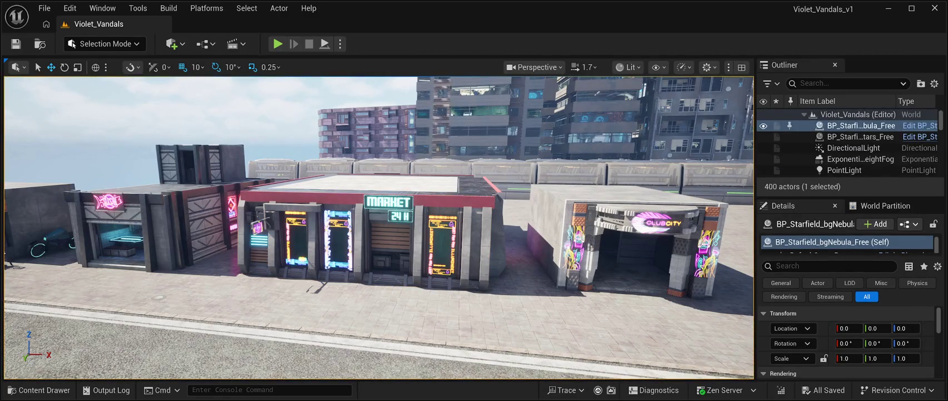
ctrl+click(365, 239)
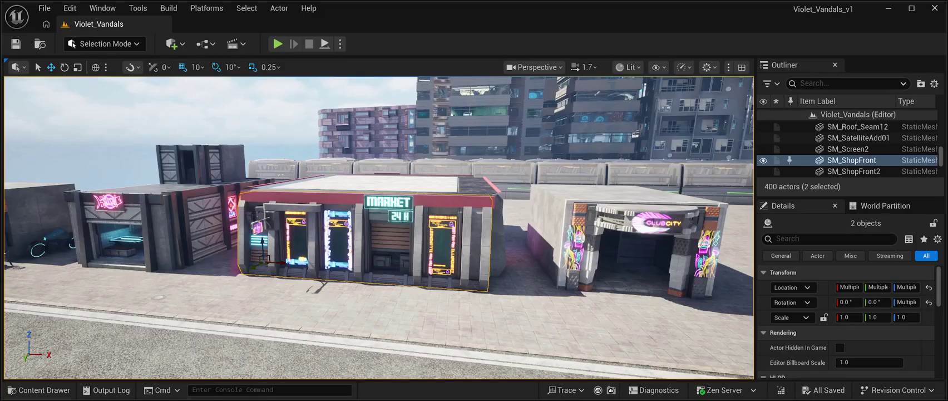
ctrl+click(445, 187)
ctrl+click(421, 195)
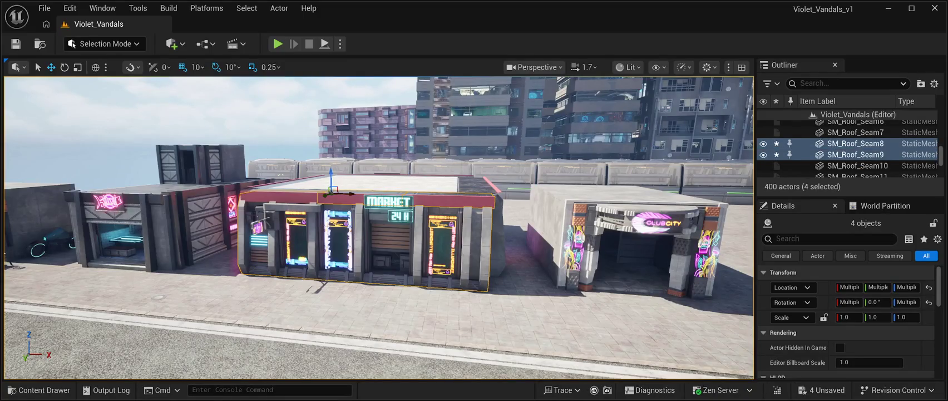
ctrl+click(273, 192)
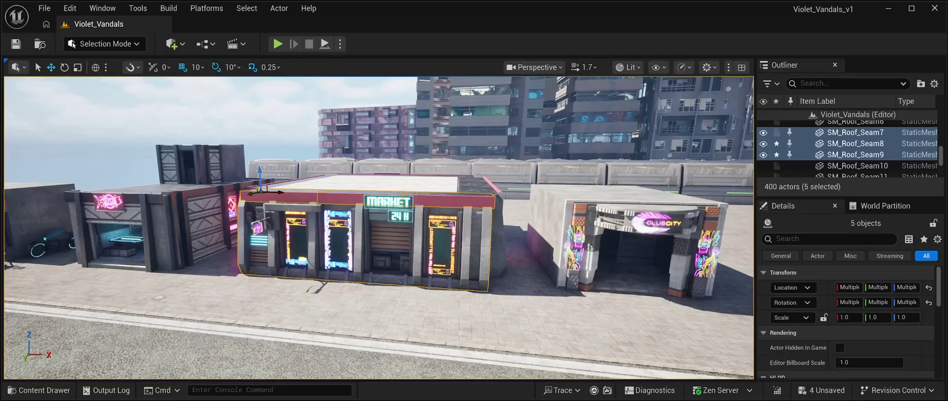
key(Delete)
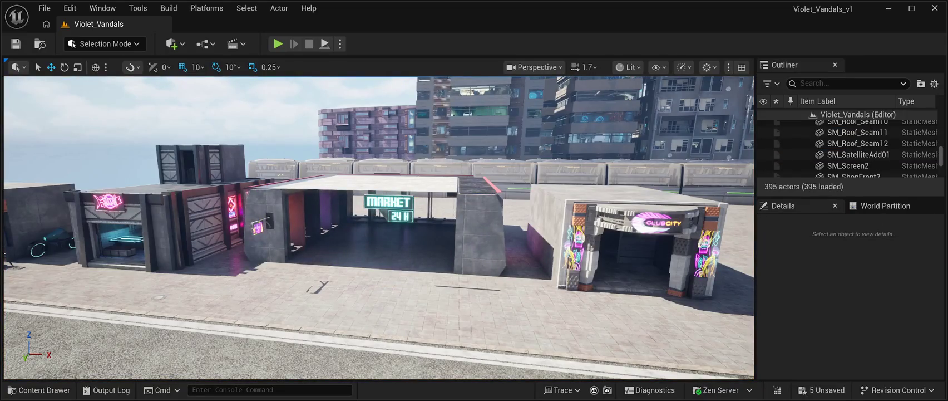
click(390, 206)
key(Delete)
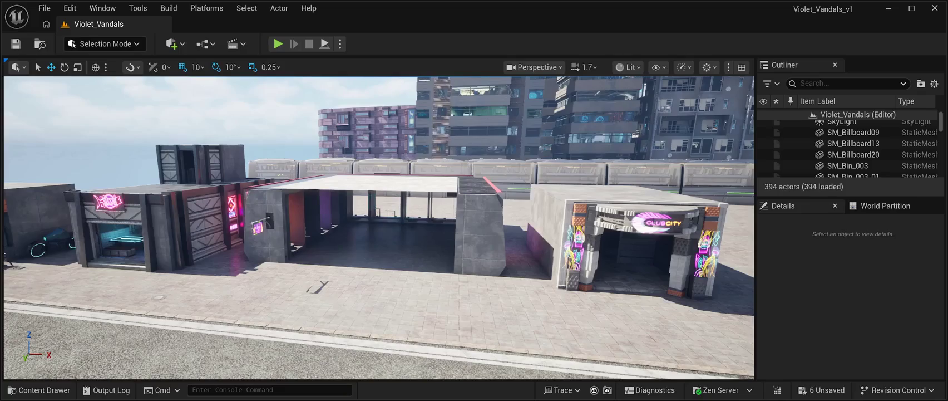
click(623, 245)
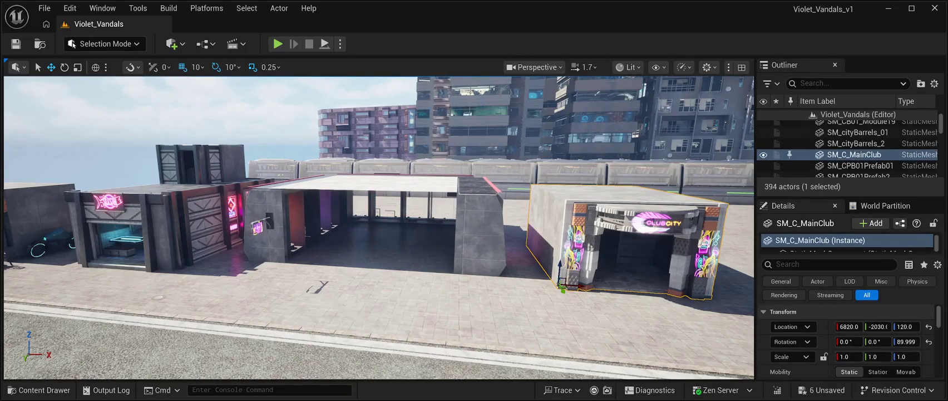
mouse_move(576, 286)
mouse_down()
mouse_move(334, 287)
mouse_move(334, 223)
mouse_move(334, 273)
mouse_up()
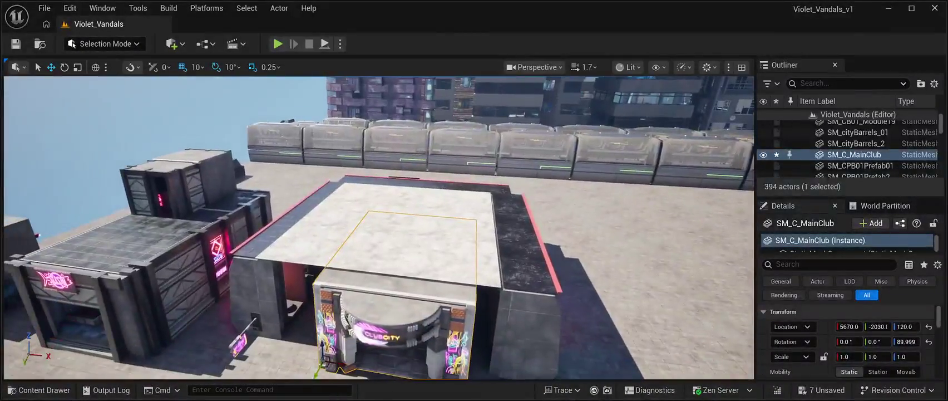
Delete the roof strip and roof slabs, including SM_Roof2, above the club building
click(434, 256)
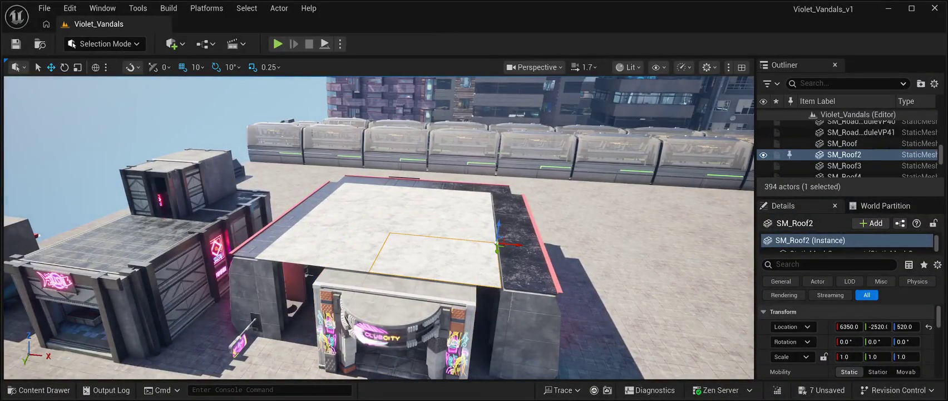
click(448, 200)
key(Delete)
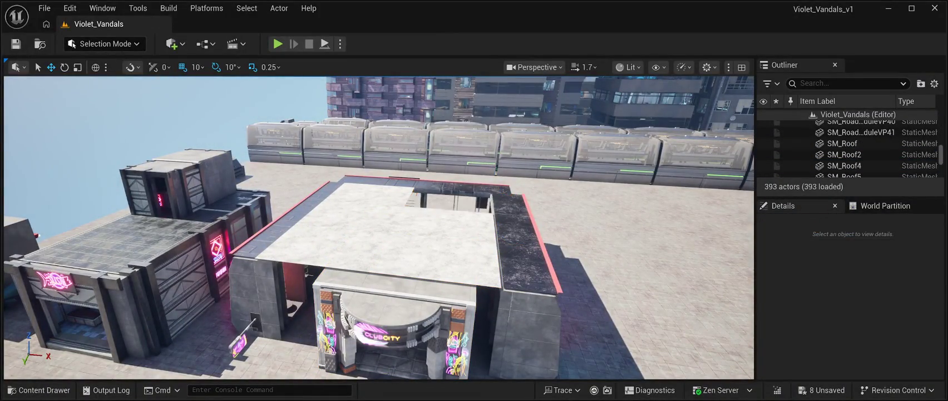
click(378, 189)
key(Delete)
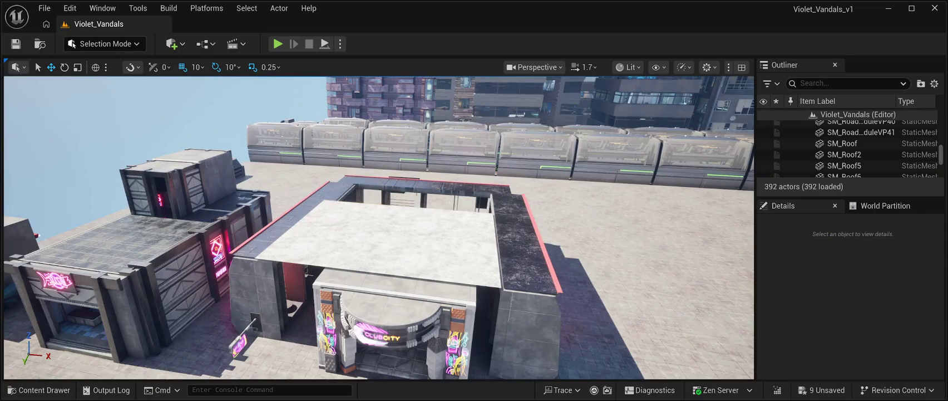
click(362, 212)
key(Delete)
click(328, 228)
key(Delete)
click(434, 259)
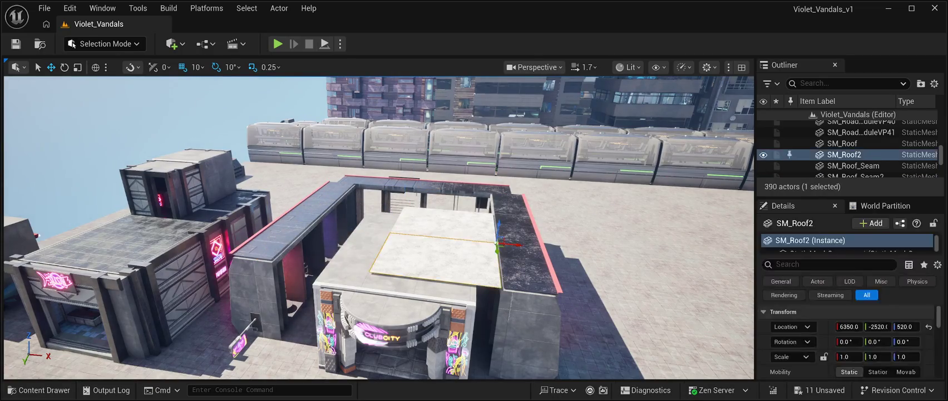
key(Delete)
click(446, 222)
key(Delete)
Delete every red-edged roof seam piece, including SM_Roof_Seam3, around the club roof
click(529, 270)
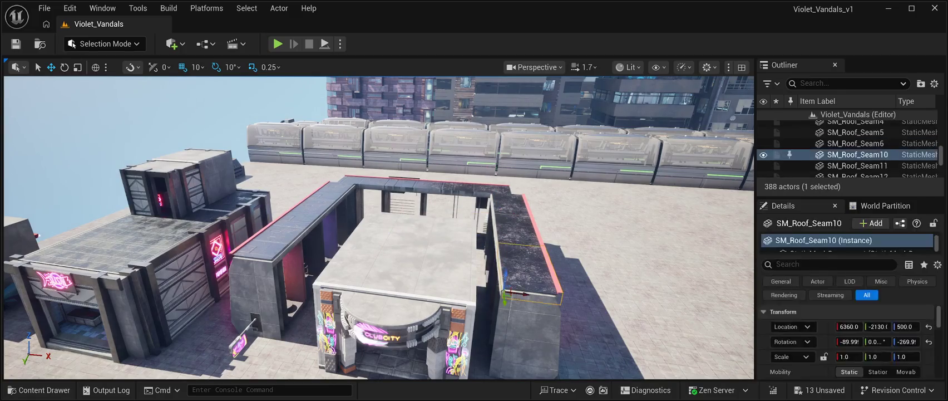
key(Delete)
click(511, 217)
key(Delete)
click(526, 203)
key(Delete)
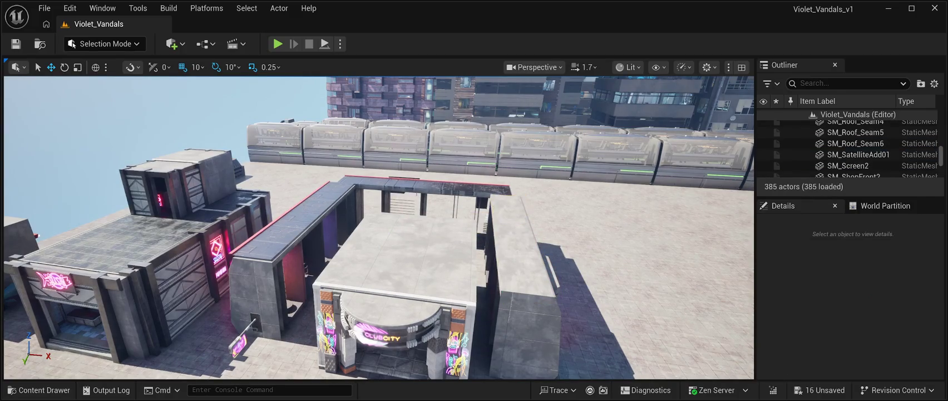
click(479, 188)
key(Delete)
click(440, 185)
key(Delete)
click(379, 183)
key(Delete)
click(318, 203)
key(Delete)
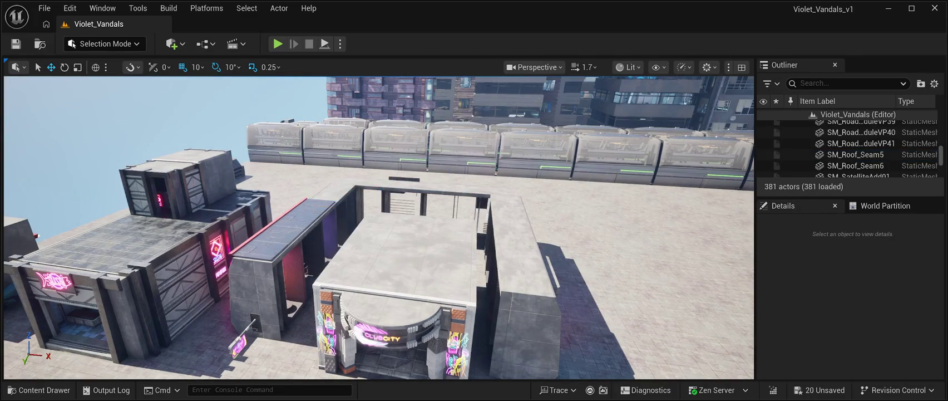
click(287, 222)
key(Delete)
click(259, 236)
key(Delete)
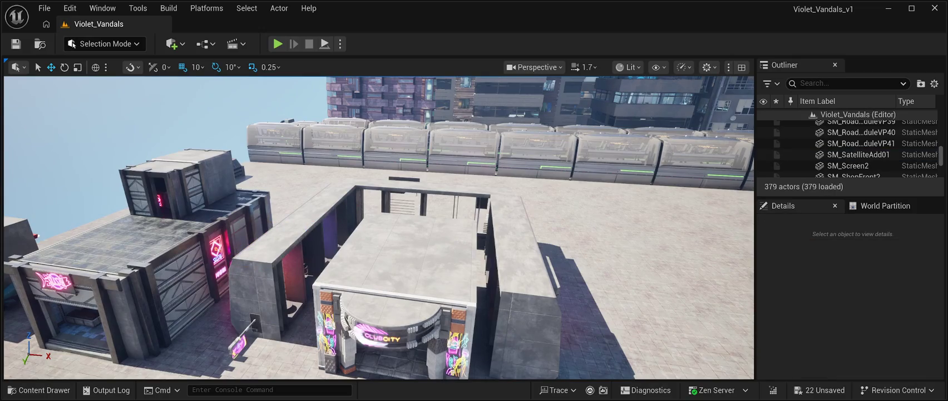
Move the wall block beside the club 70 units along X and along Y against the club
click(239, 345)
click(510, 267)
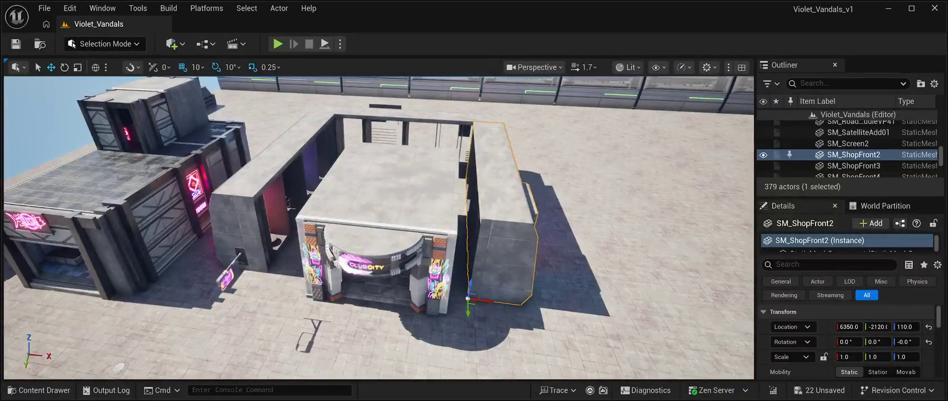
drag(485, 301, 468, 299)
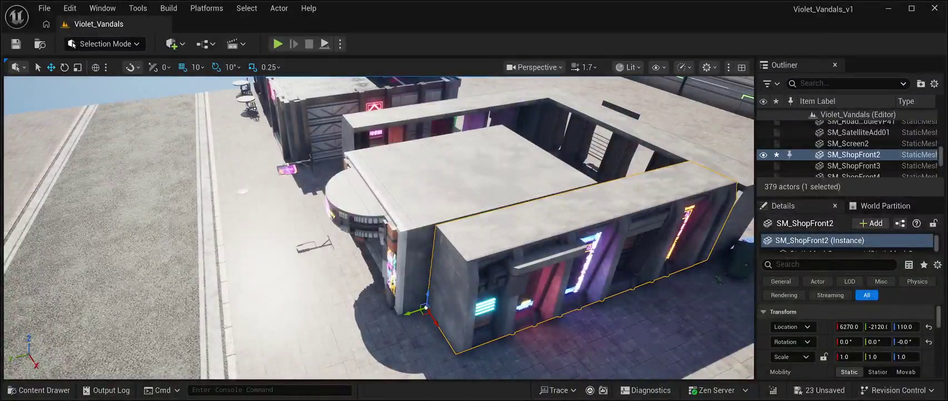
mouse_move(409, 312)
mouse_down()
mouse_move(382, 319)
mouse_move(401, 300)
mouse_move(404, 314)
mouse_move(451, 268)
mouse_up()
Slide the left concrete wall block along X, nudge it 2 units to close the gap, and frame it
click(139, 111)
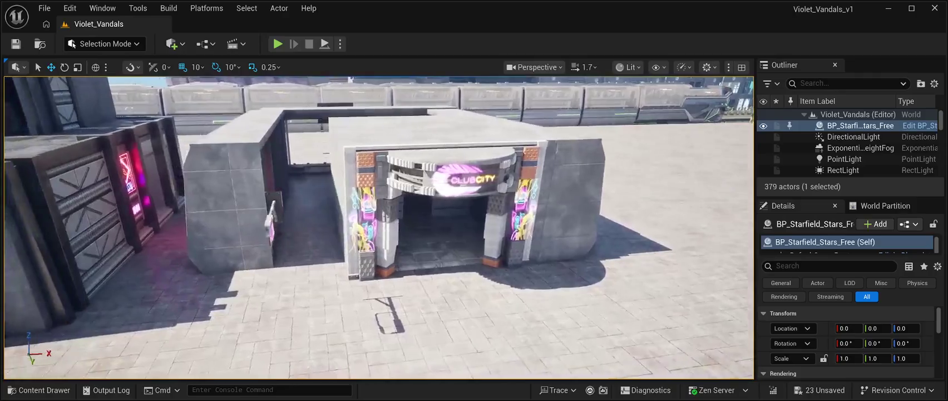
click(234, 217)
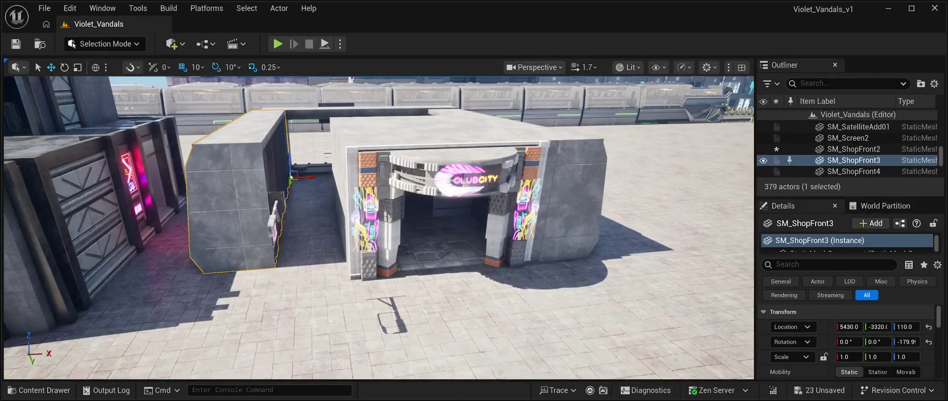
drag(306, 177, 342, 174)
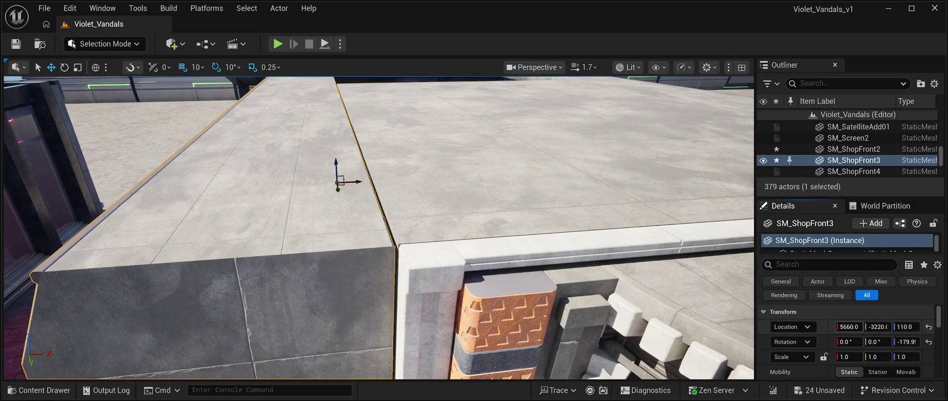
drag(850, 326, 852, 327)
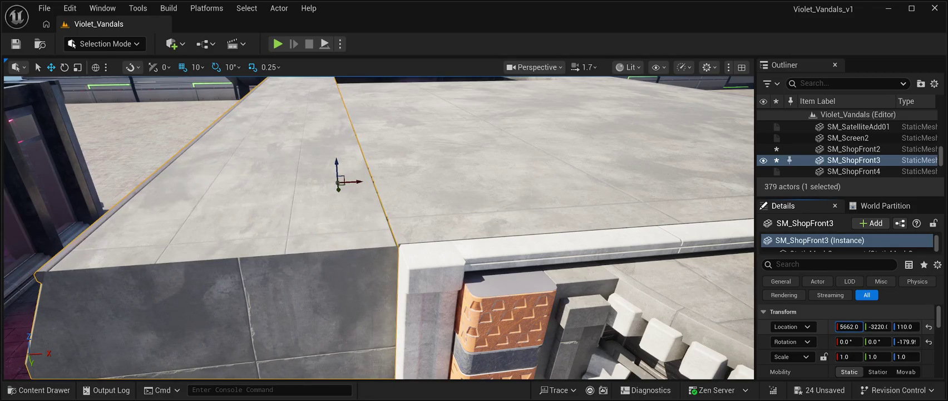
key(f)
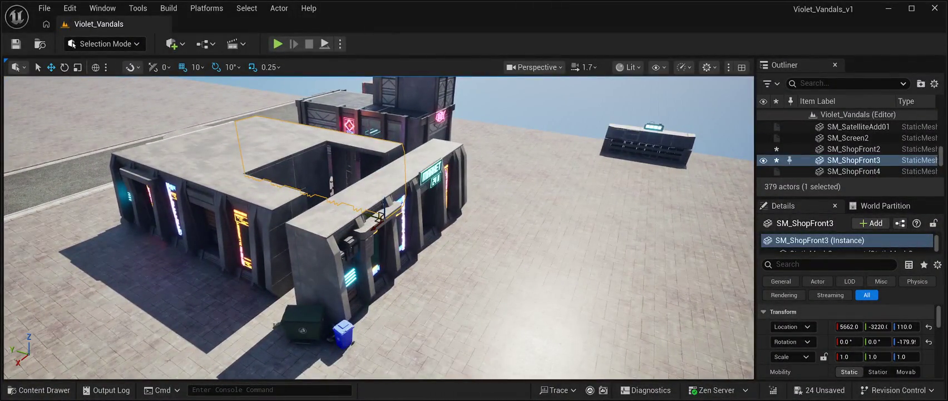
Shift SM_ShopFront4 back and forth along Y, then move it out to X 7980
click(379, 233)
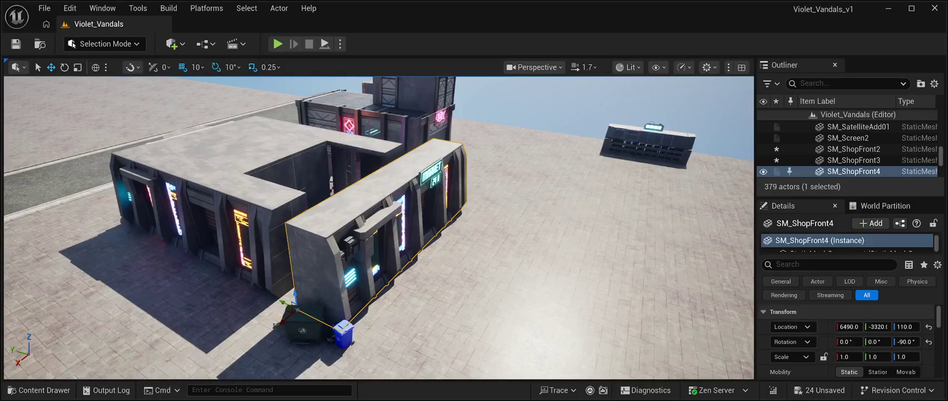
drag(294, 303, 209, 266)
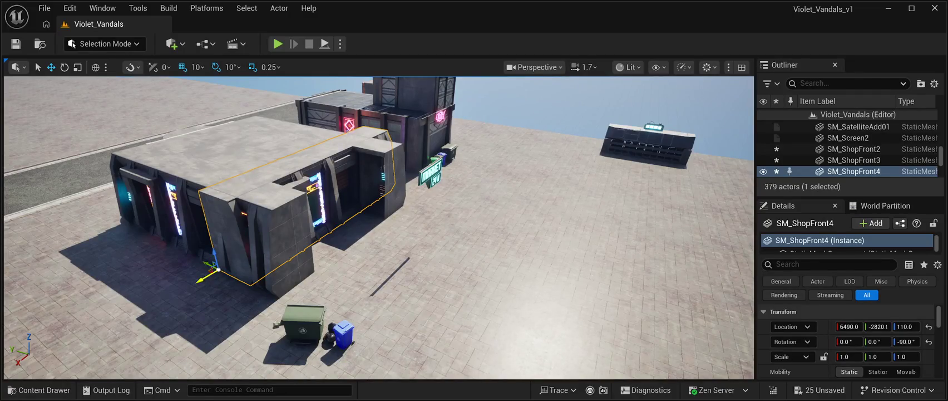
drag(209, 266, 279, 301)
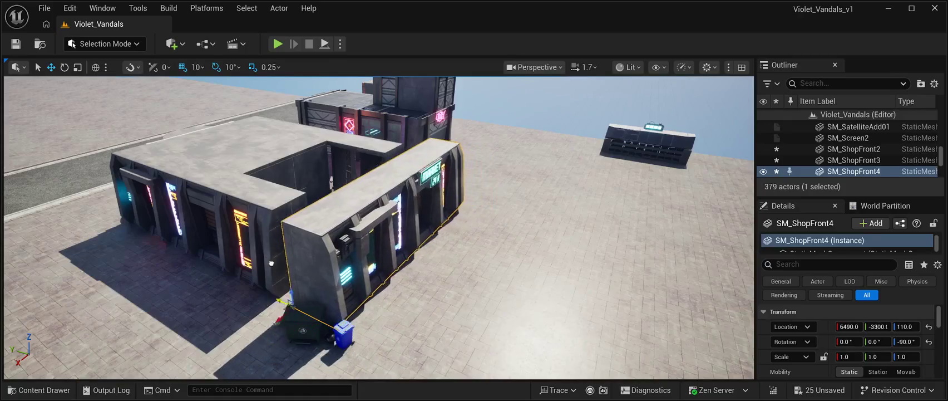
scroll(253, 247, up, 10)
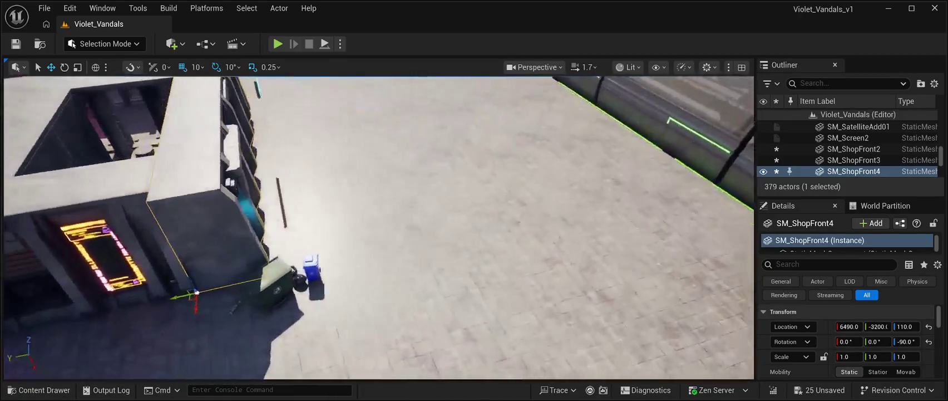
scroll(378, 229, up, 10)
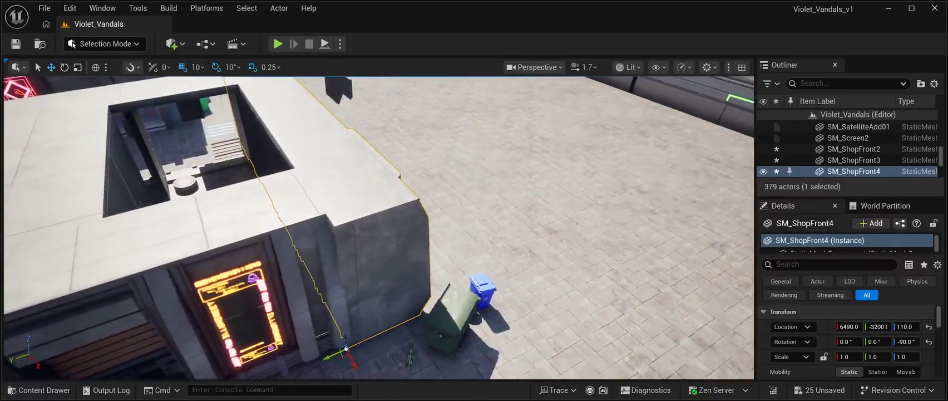
scroll(379, 228, up, 10)
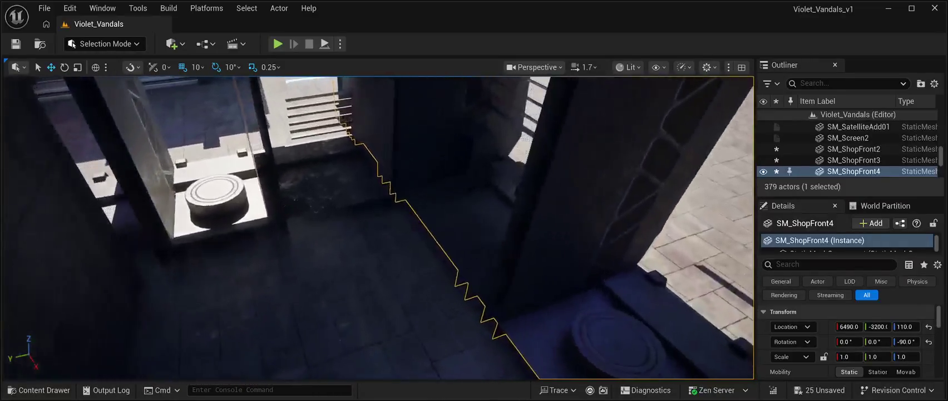
scroll(274, 258, down, 10)
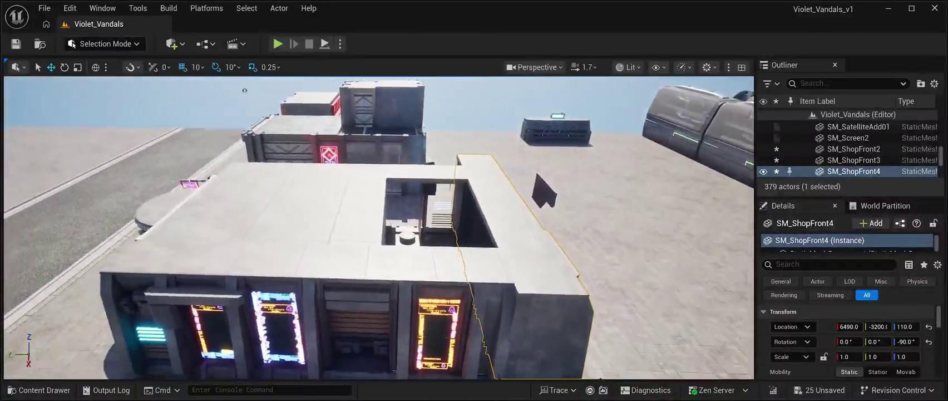
scroll(274, 258, down, 3)
scroll(275, 258, up, 10)
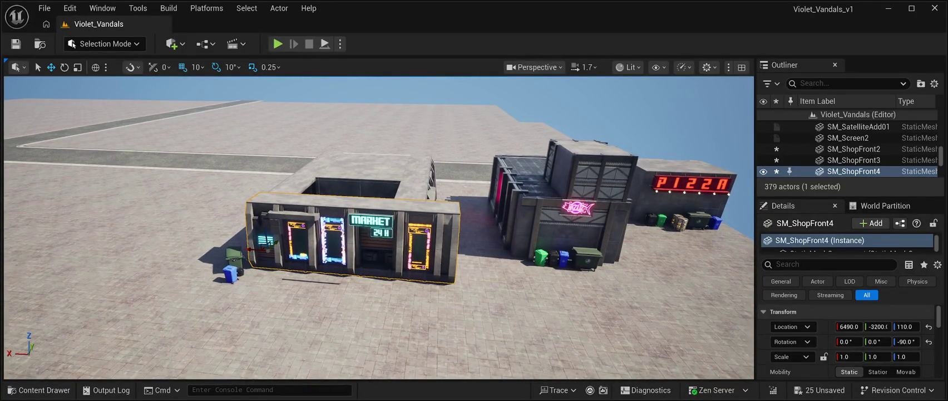
drag(262, 248, 58, 236)
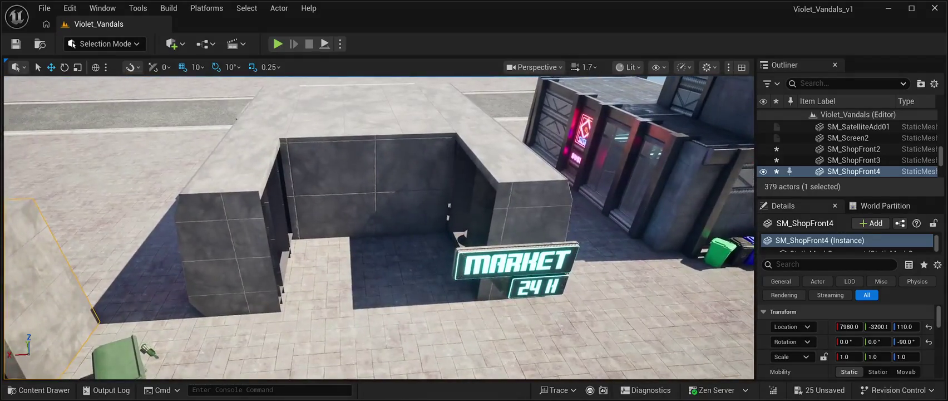
Delete the SM_Billboard20 MARKET 24H billboard, leaving 378 actors
click(515, 265)
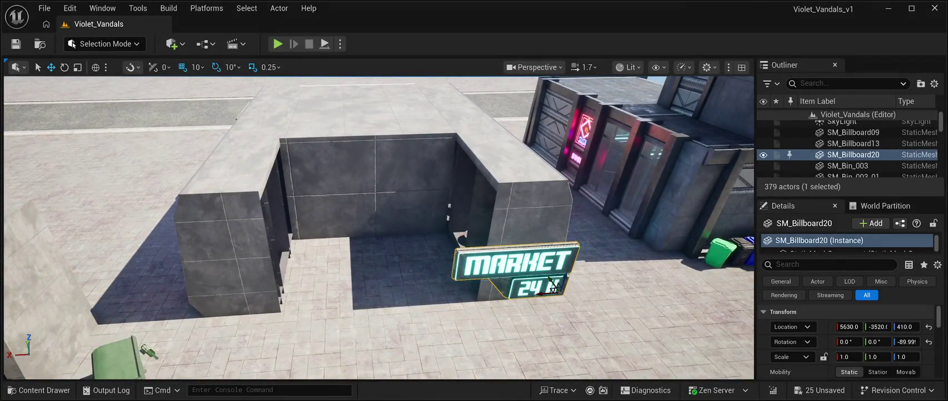
key(Delete)
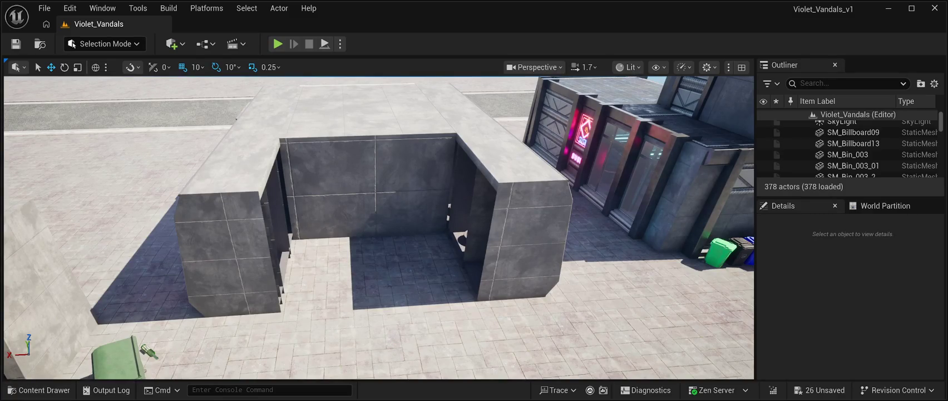
Delete the detached SM_ShopFront4 neon wall and bring up the CyberPunkMegapack Meshes in the Content Drawer
mouse_move(379, 228)
mouse_down()
mouse_move(373, 189)
mouse_move(334, 172)
mouse_move(345, 194)
mouse_move(323, 187)
mouse_up()
click(367, 250)
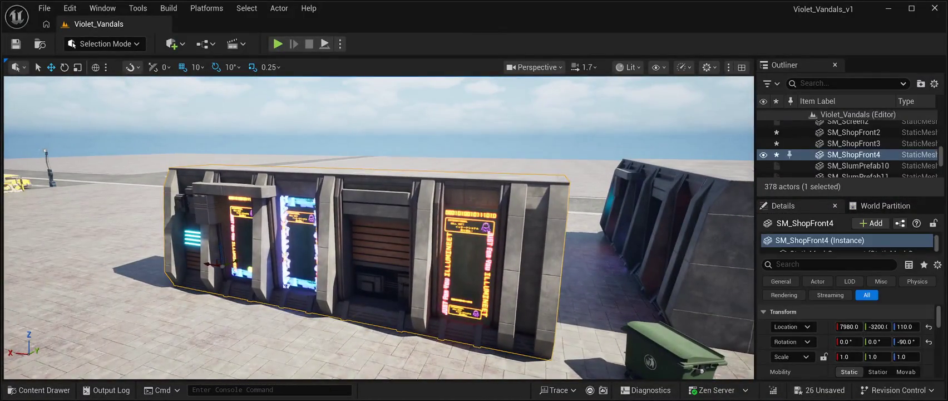
key(Delete)
mouse_move(367, 250)
mouse_down()
mouse_move(326, 245)
mouse_move(351, 244)
mouse_up()
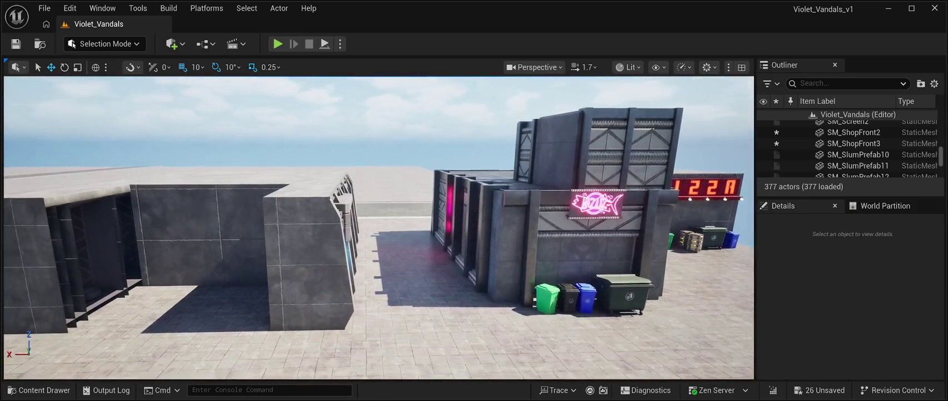
key(ctrl+space)
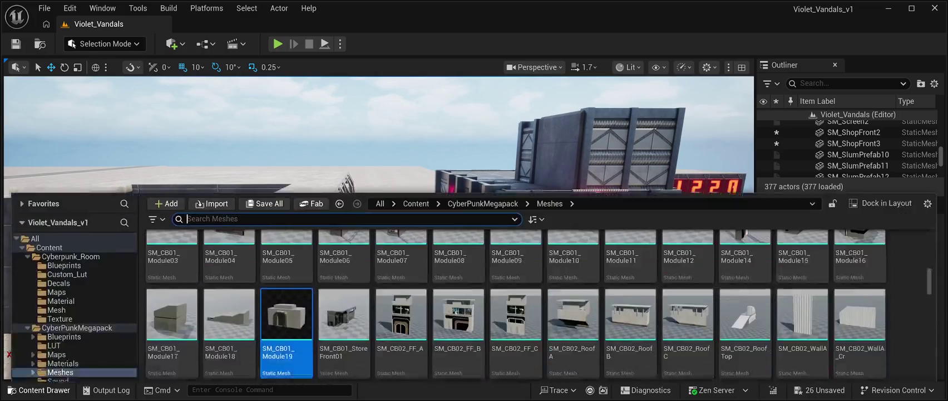
Drag SM_CB01_Module01 from the megapack meshes into the level and frame it up close
scroll(573, 267, up, 3)
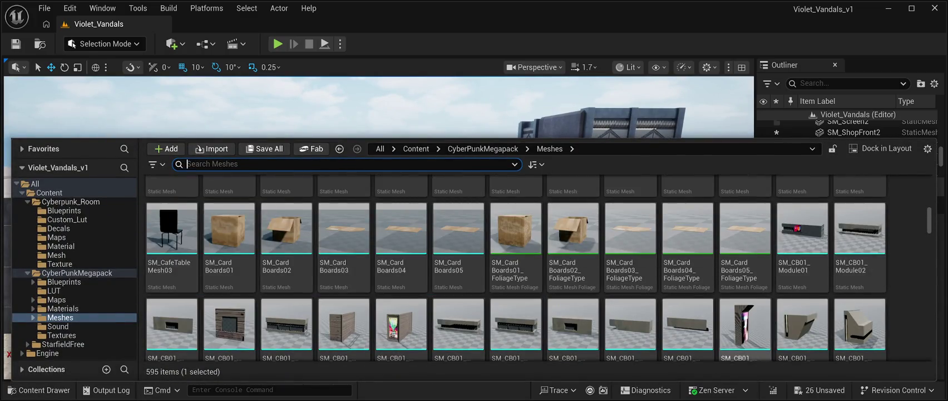
scroll(515, 267, up, 1)
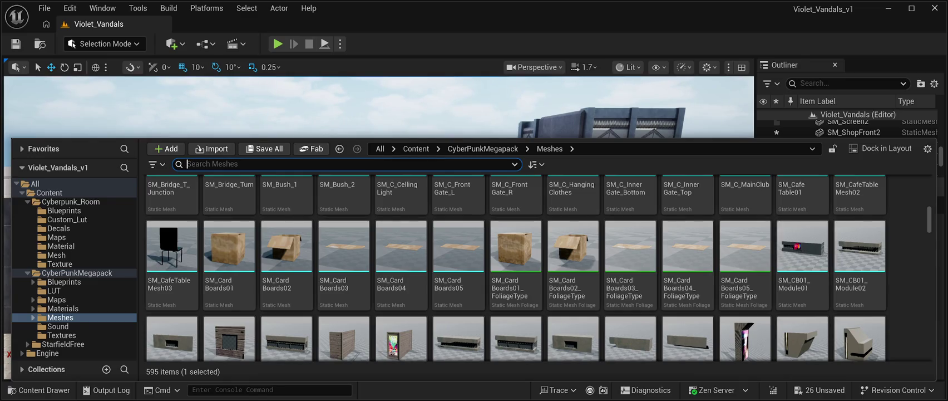
click(802, 257)
key(ctrl+space)
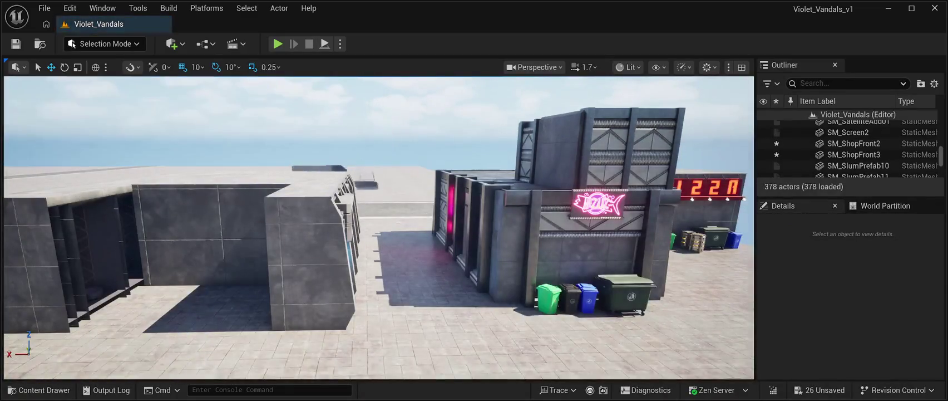
drag(551, 369, 556, 368)
key(f)
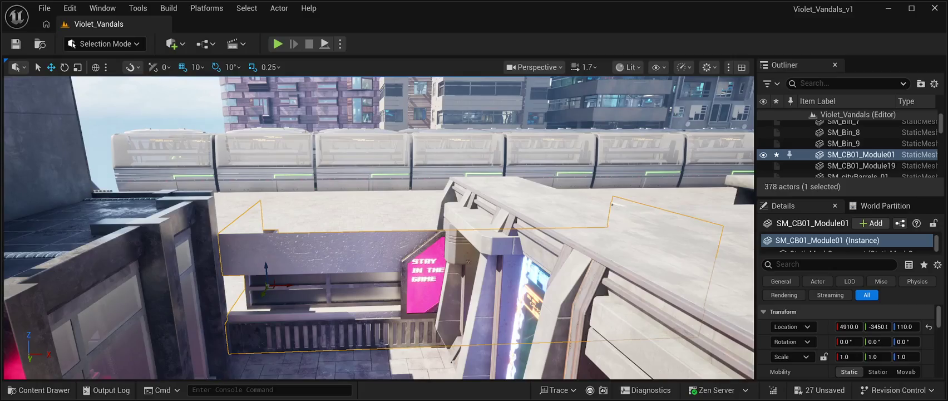
Delete the trial SM_CB01_Module01 block and fly back across the city
key(Delete)
key(w)
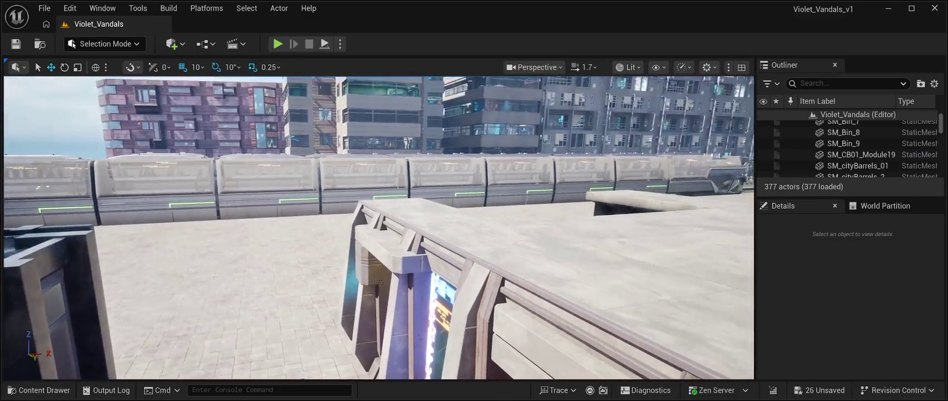
key(s)
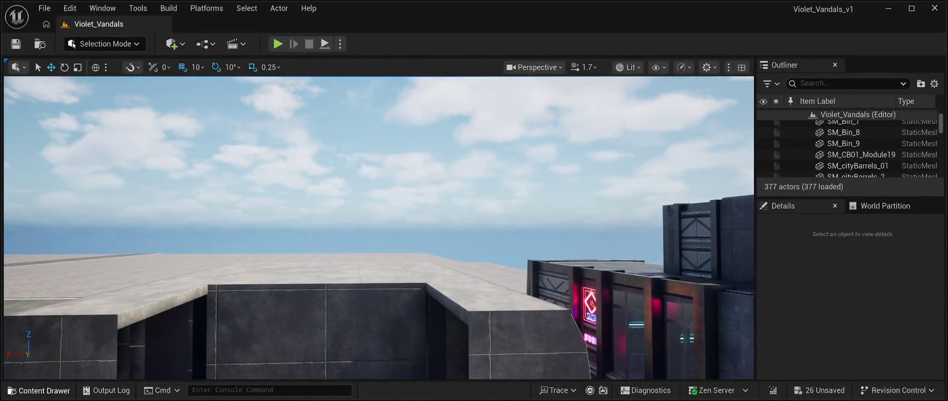
click(39, 389)
scroll(515, 267, down, 3)
scroll(516, 267, down, 3)
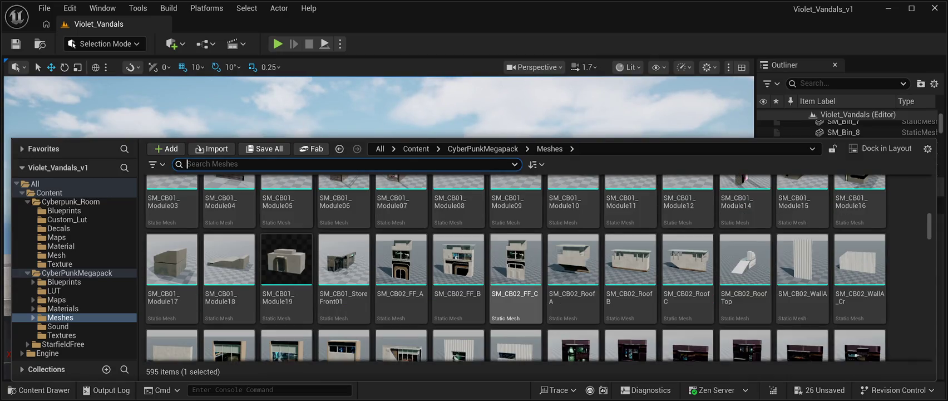
scroll(688, 223, down, 5)
scroll(688, 222, down, 4)
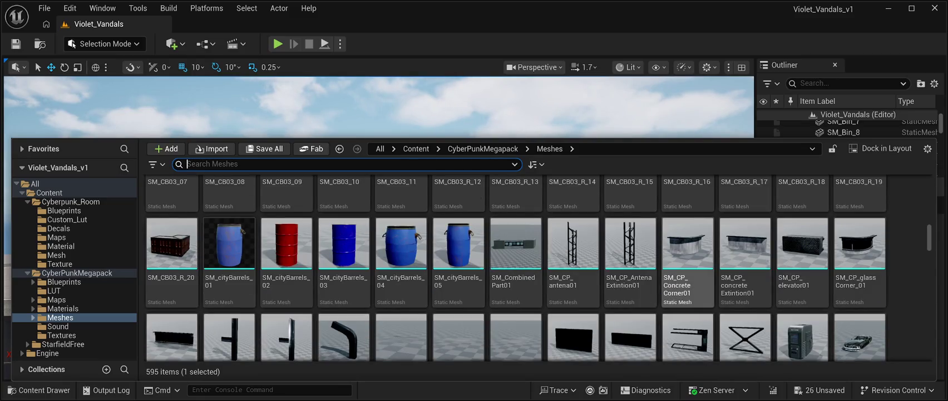
scroll(688, 245, down, 1)
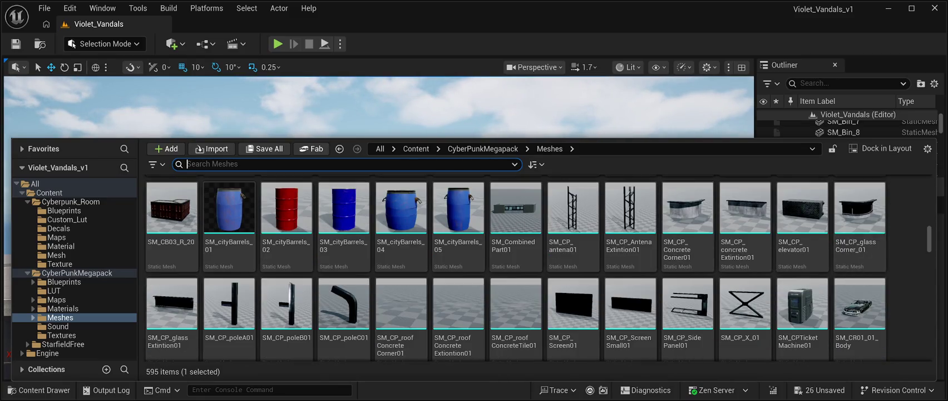
scroll(538, 259, down, 5)
scroll(516, 267, up, 3)
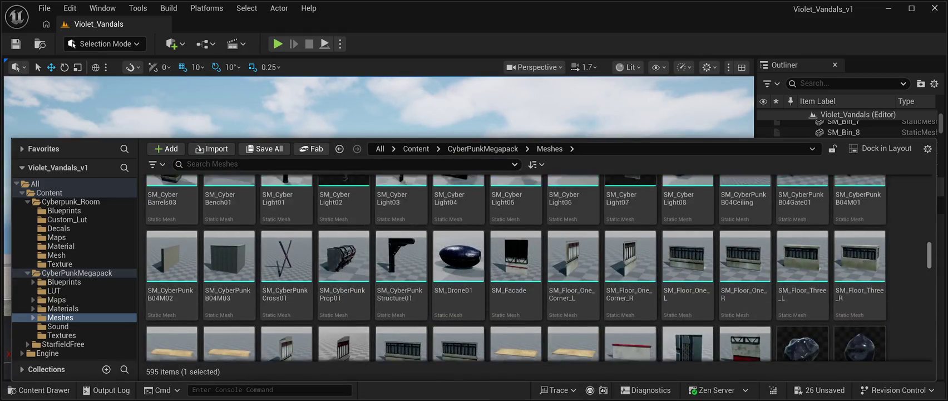
scroll(539, 268, up, 10)
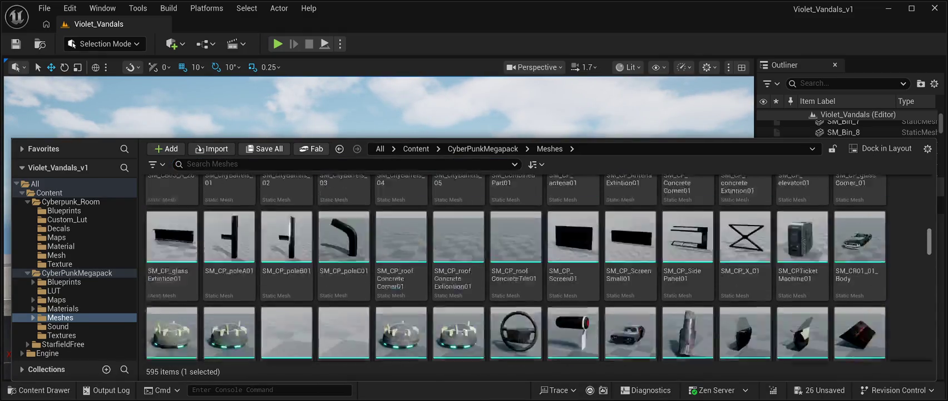
scroll(539, 267, up, 8)
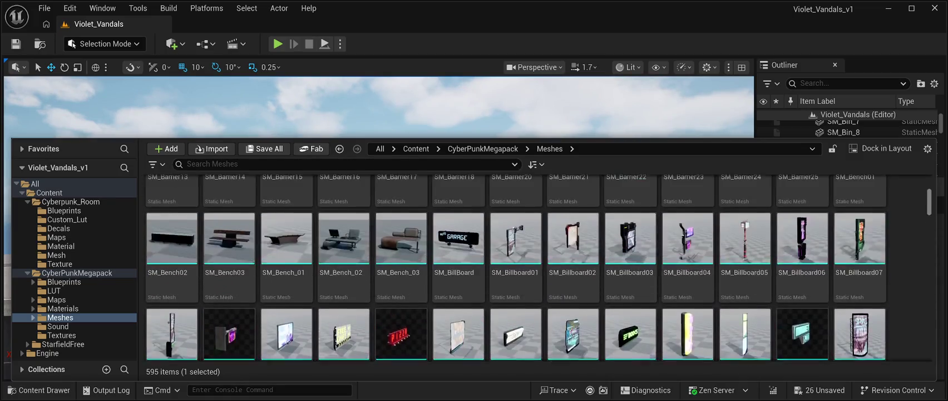
scroll(515, 267, up, 3)
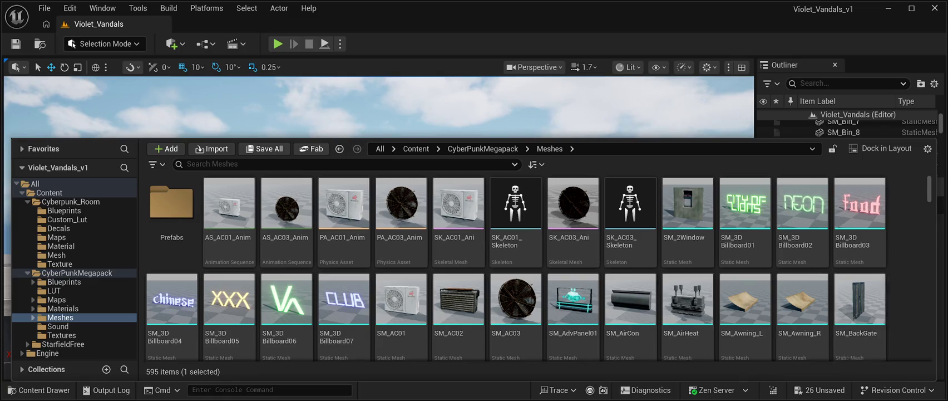
scroll(802, 278, down, 1)
scroll(801, 279, down, 5)
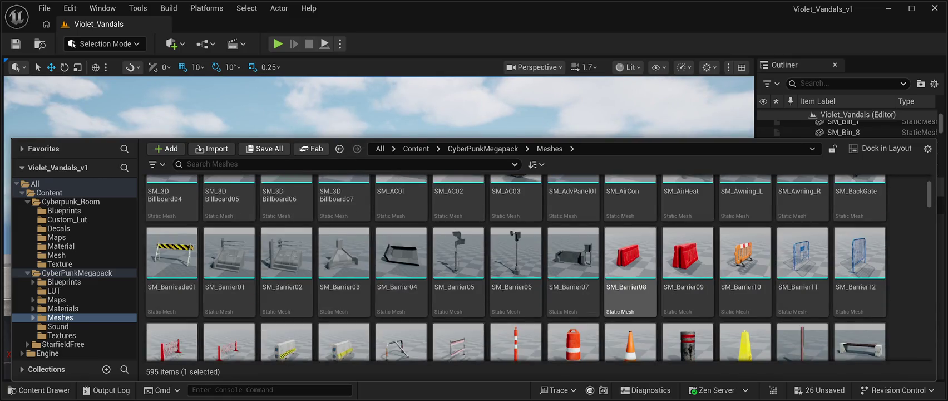
scroll(801, 279, down, 1)
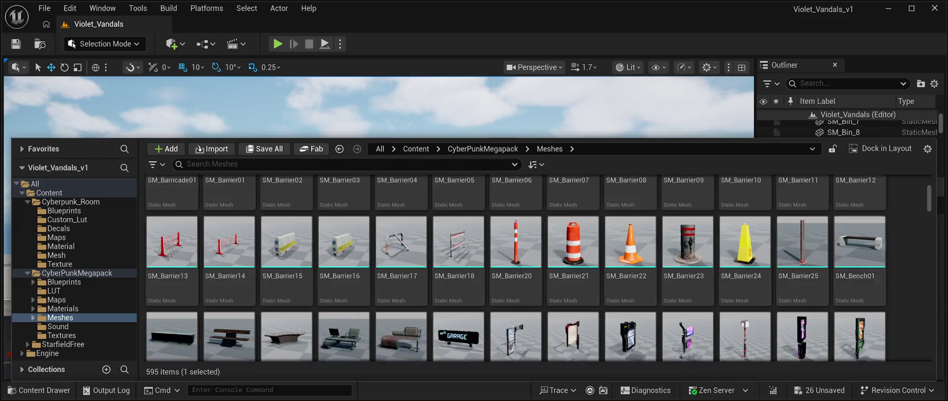
scroll(515, 267, down, 3)
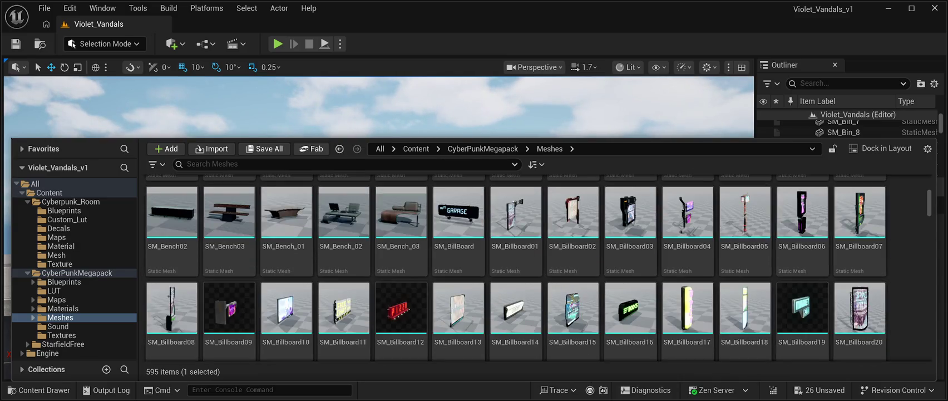
scroll(539, 267, down, 5)
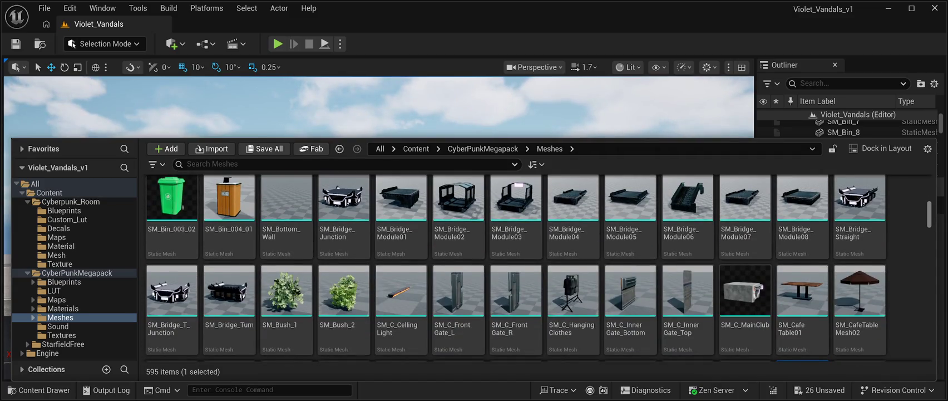
scroll(515, 267, down, 1)
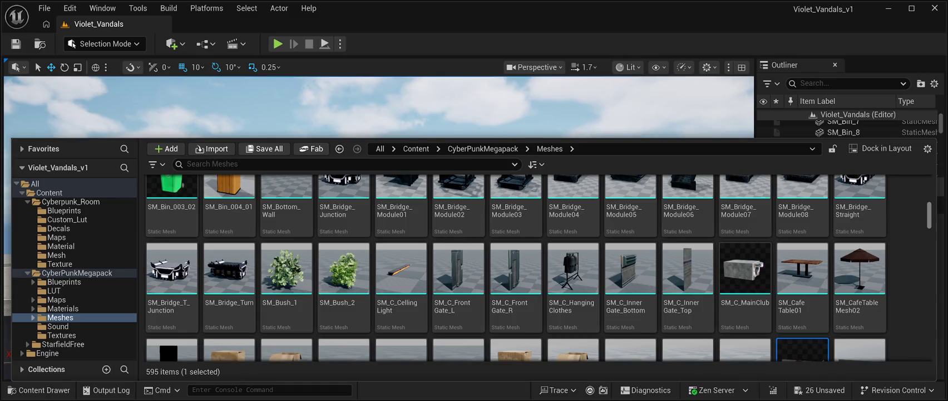
scroll(515, 267, down, 10)
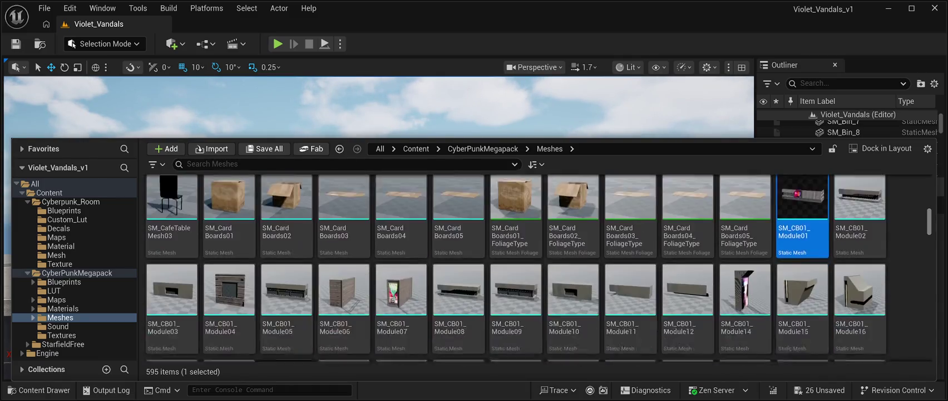
scroll(242, 339, down, 8)
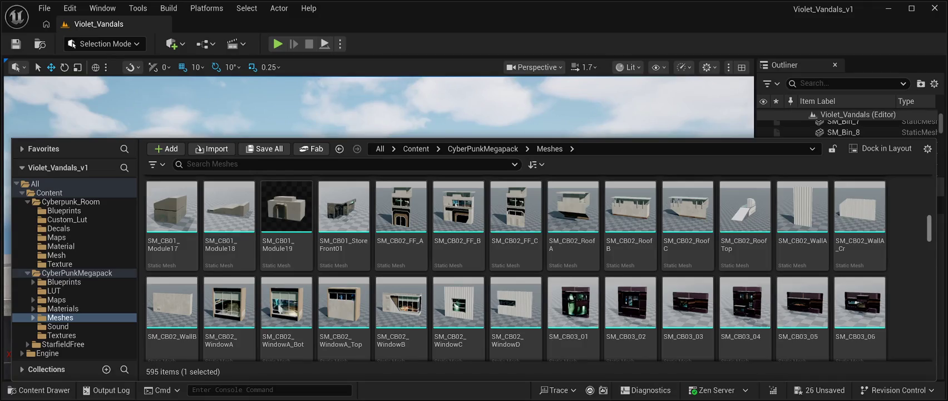
scroll(243, 341, down, 2)
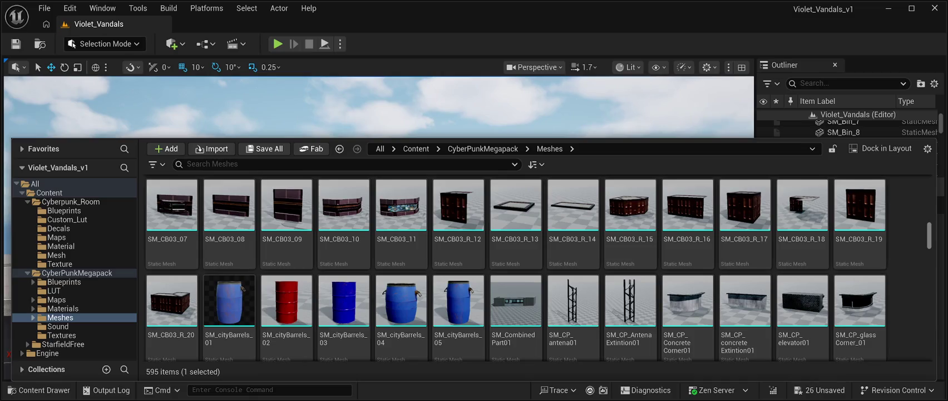
scroll(515, 267, down, 3)
scroll(515, 268, down, 1)
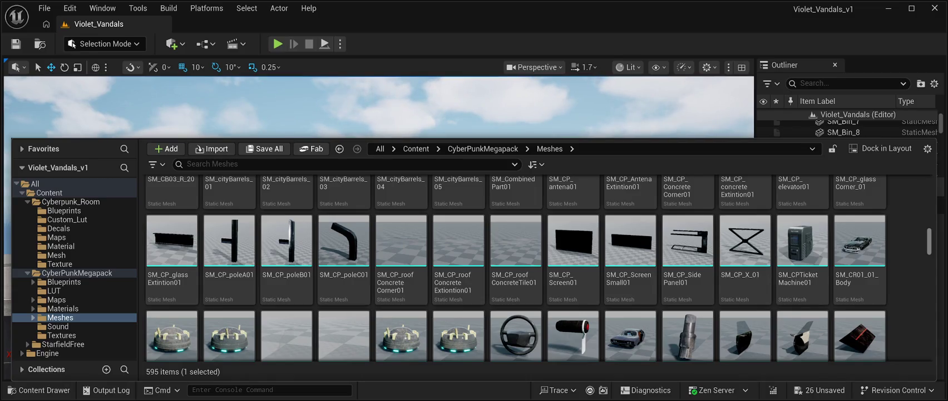
scroll(515, 267, down, 3)
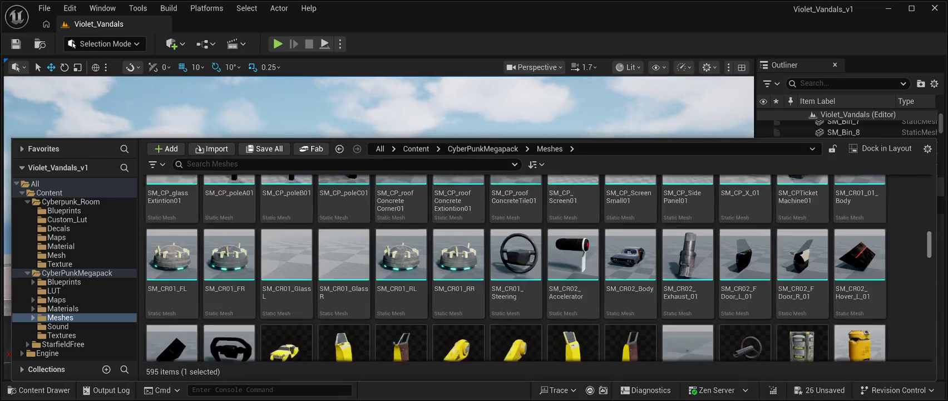
scroll(515, 268, down, 3)
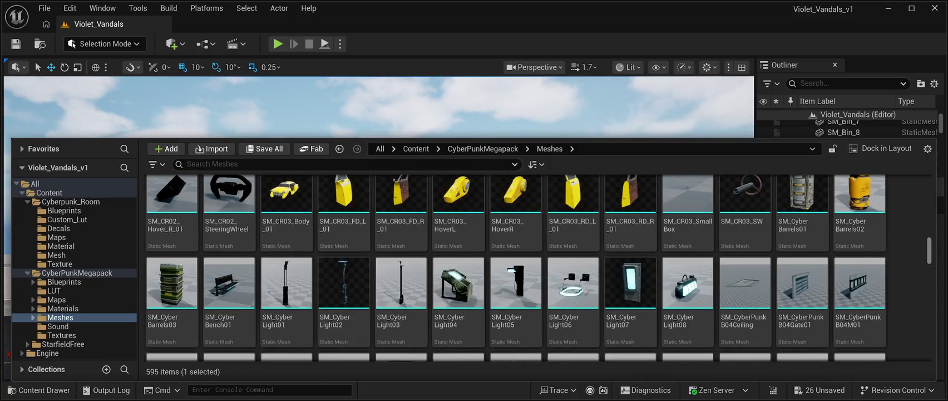
scroll(516, 268, down, 5)
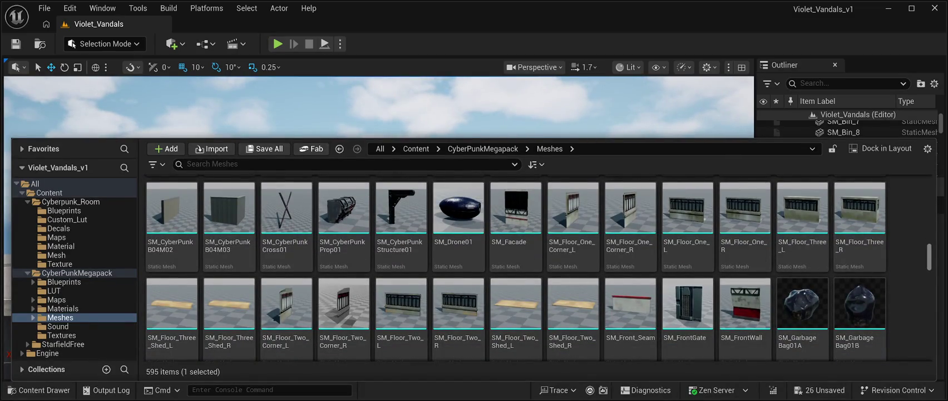
scroll(517, 267, down, 6)
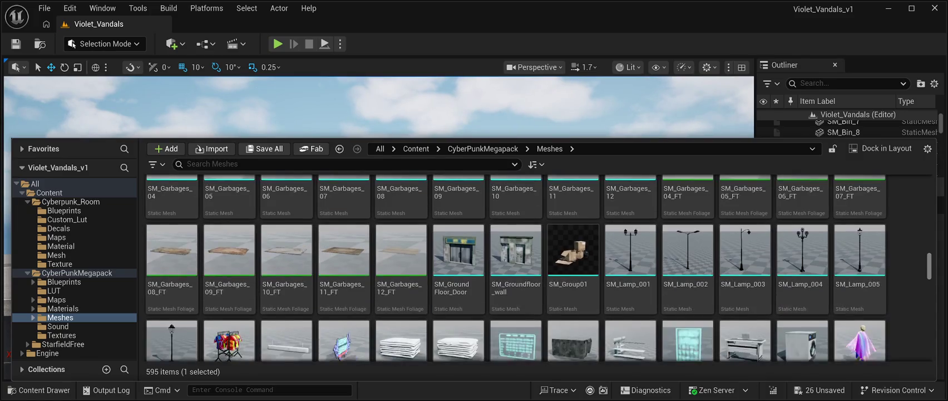
scroll(517, 268, down, 2)
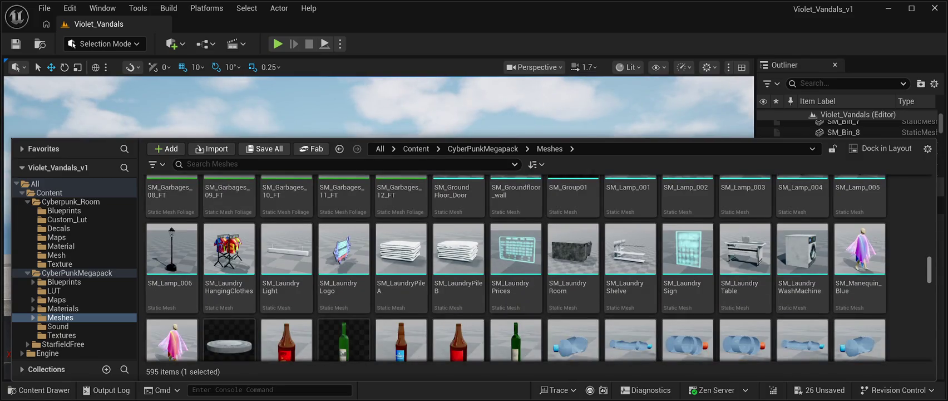
scroll(516, 268, down, 4)
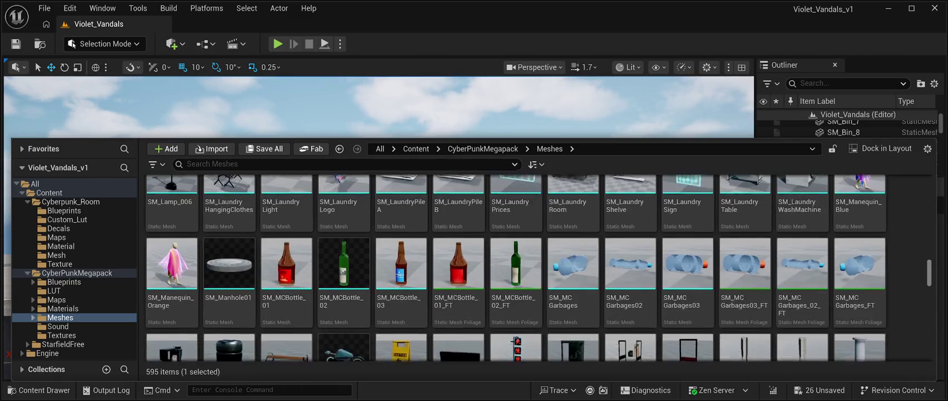
scroll(515, 268, down, 1)
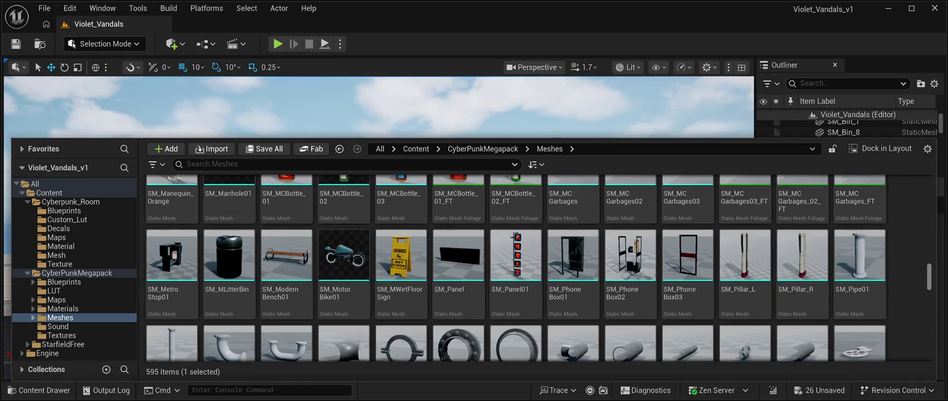
scroll(515, 268, down, 2)
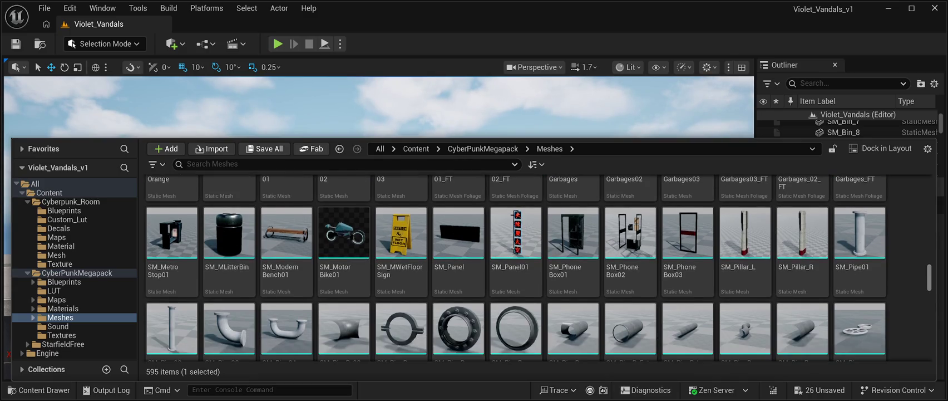
scroll(515, 268, down, 5)
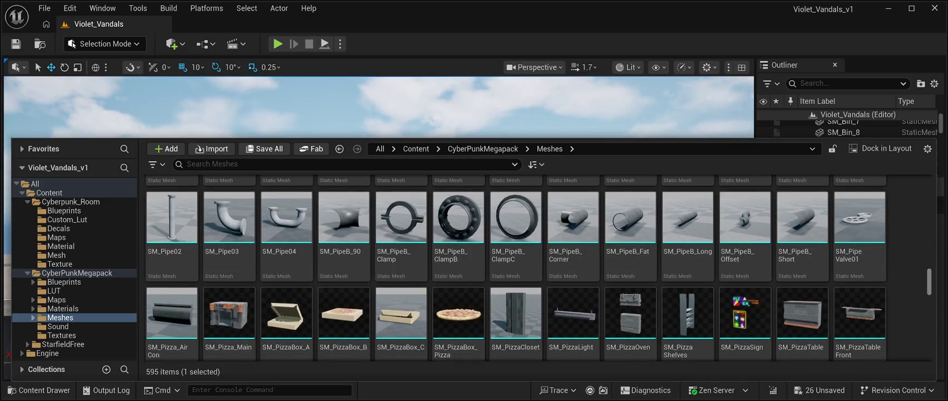
scroll(515, 268, down, 2)
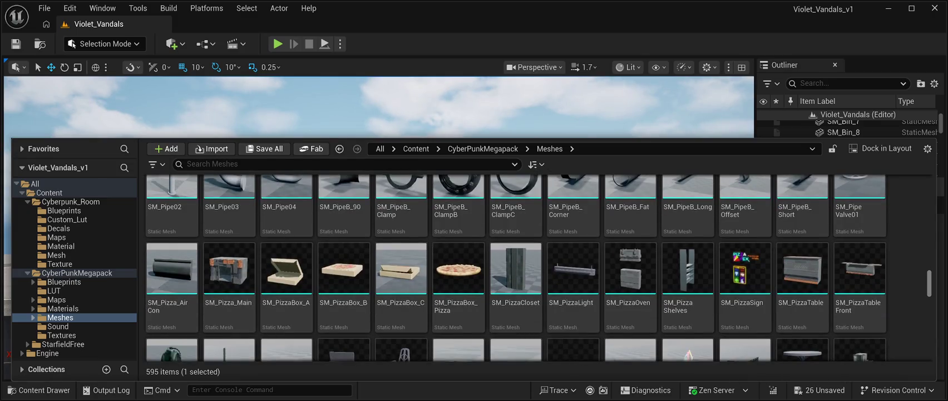
scroll(515, 267, down, 10)
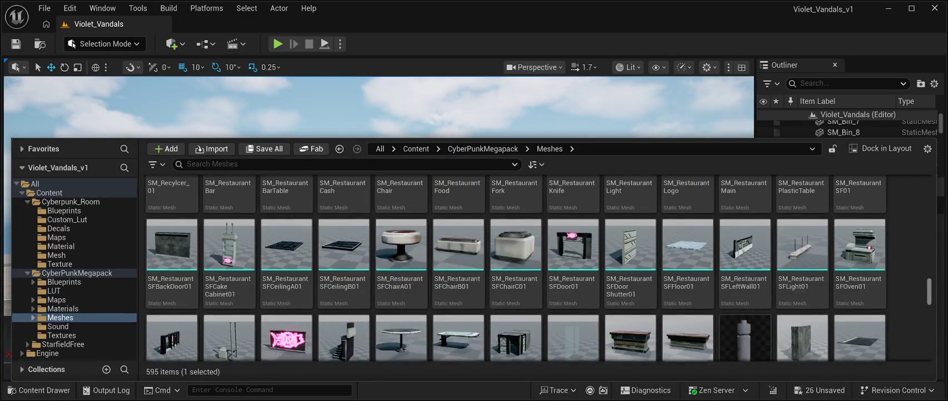
scroll(516, 268, up, 1)
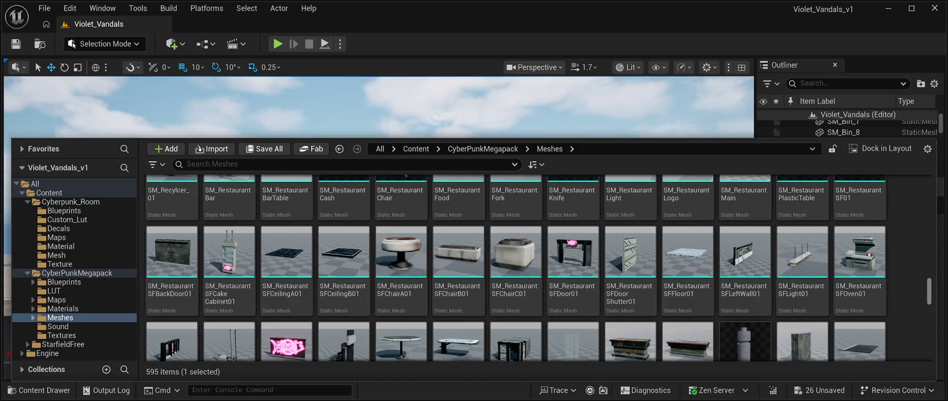
scroll(516, 267, down, 2)
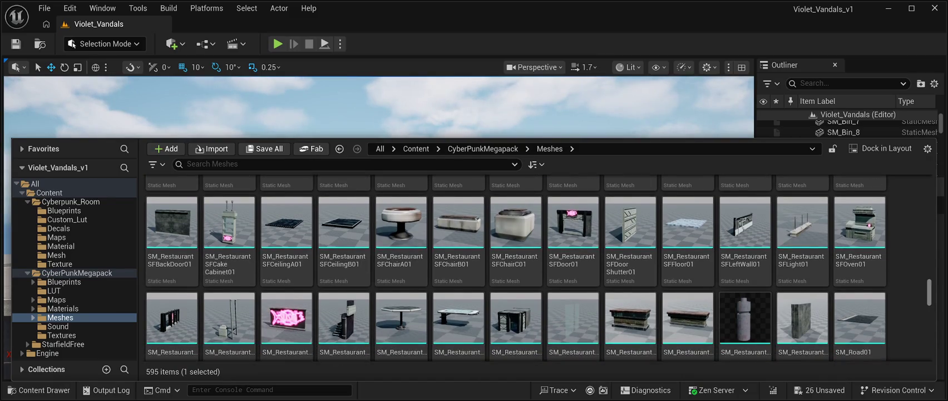
scroll(515, 268, up, 5)
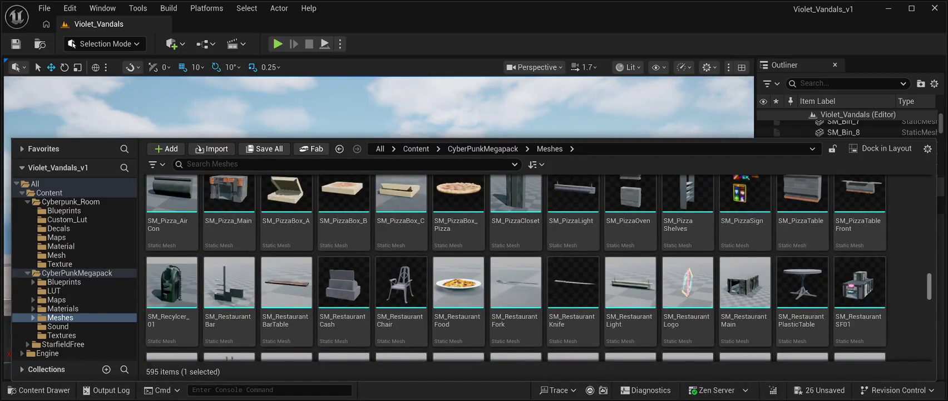
scroll(516, 268, down, 10)
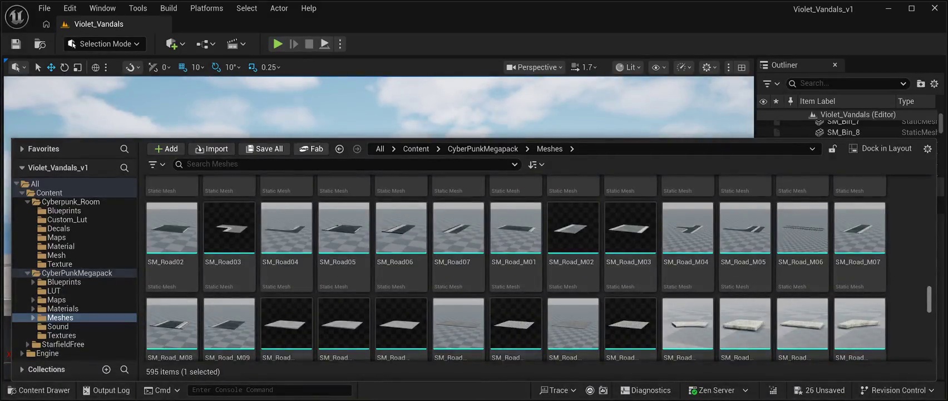
scroll(515, 268, down, 10)
scroll(516, 267, up, 4)
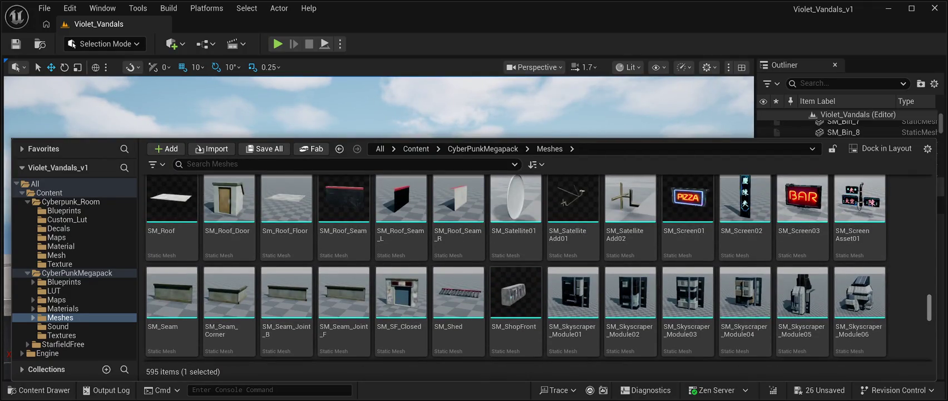
scroll(516, 267, up, 4)
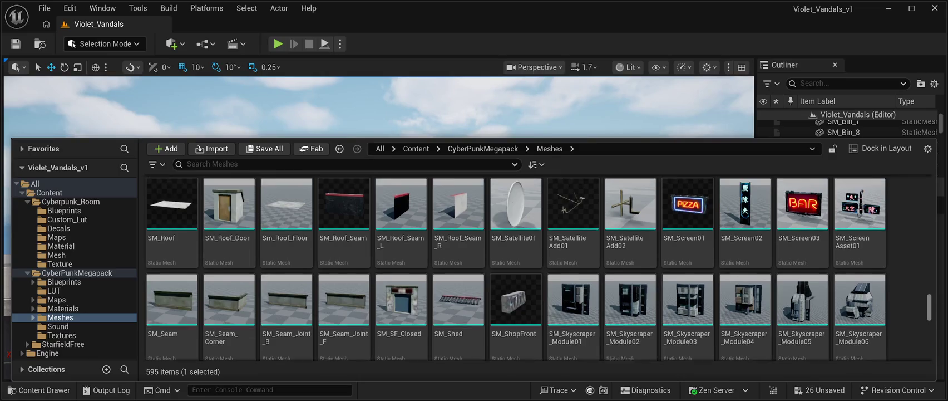
scroll(516, 268, down, 3)
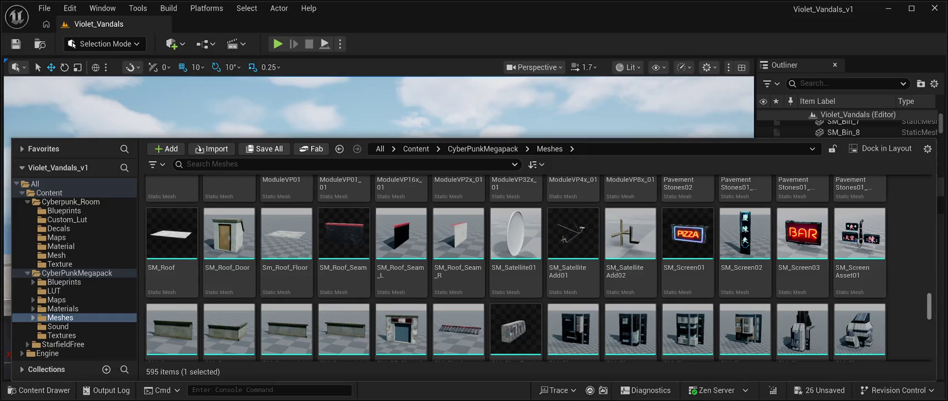
scroll(516, 267, down, 1)
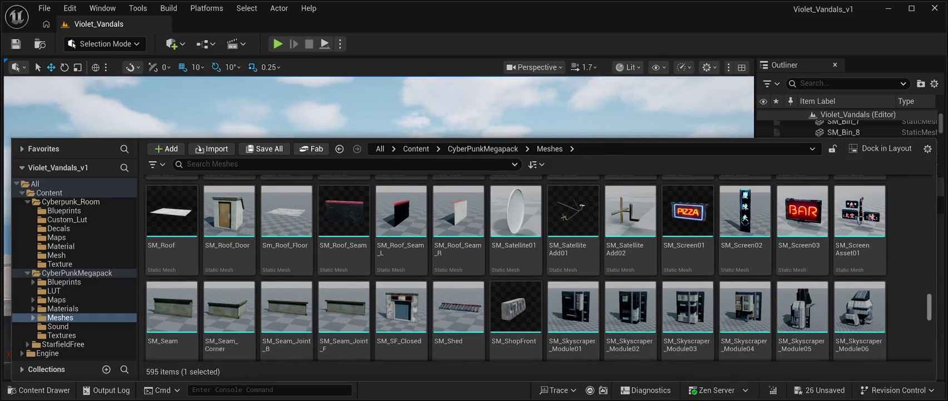
scroll(516, 268, down, 10)
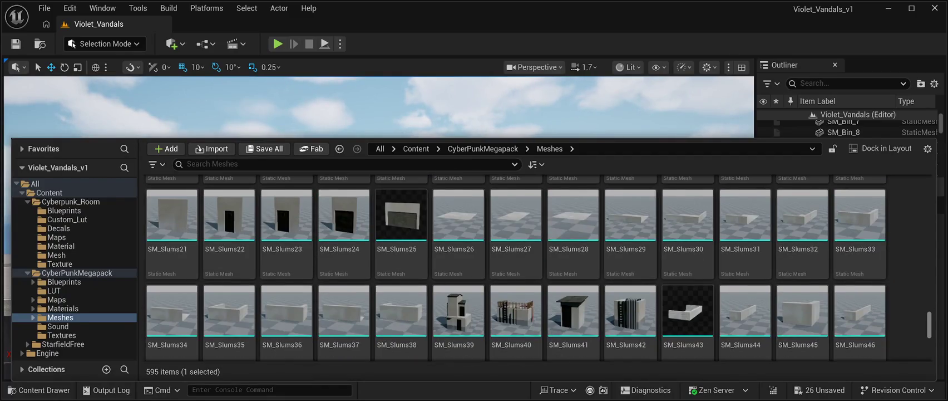
scroll(515, 268, down, 3)
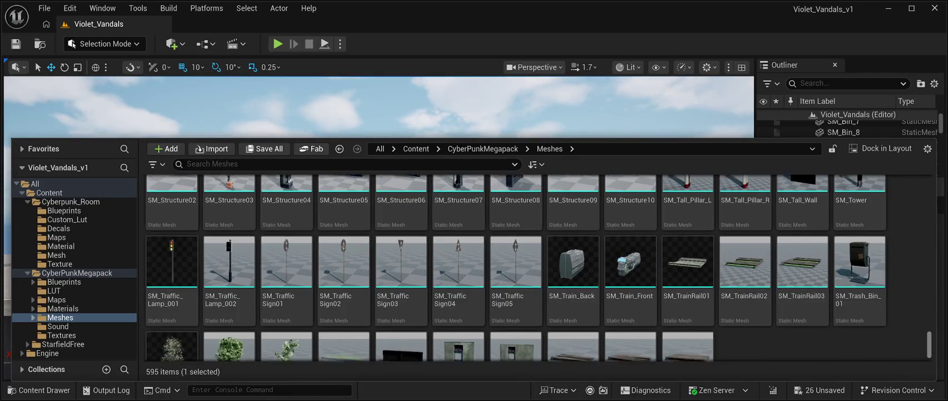
scroll(515, 268, down, 3)
scroll(516, 268, up, 15)
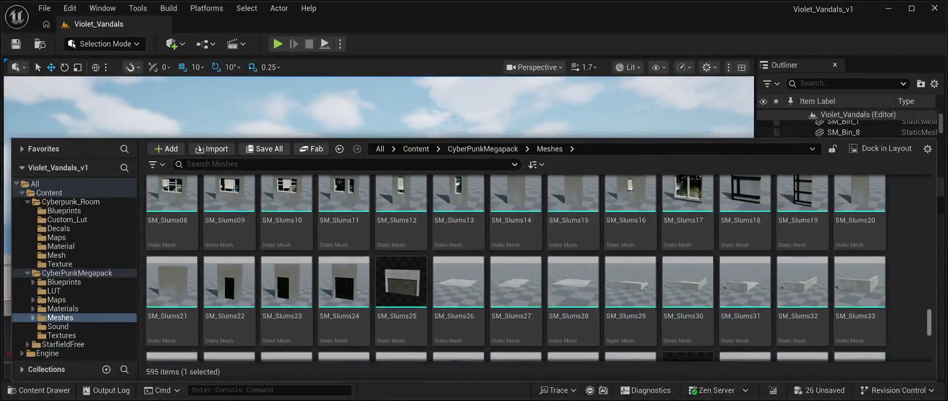
scroll(516, 268, up, 6)
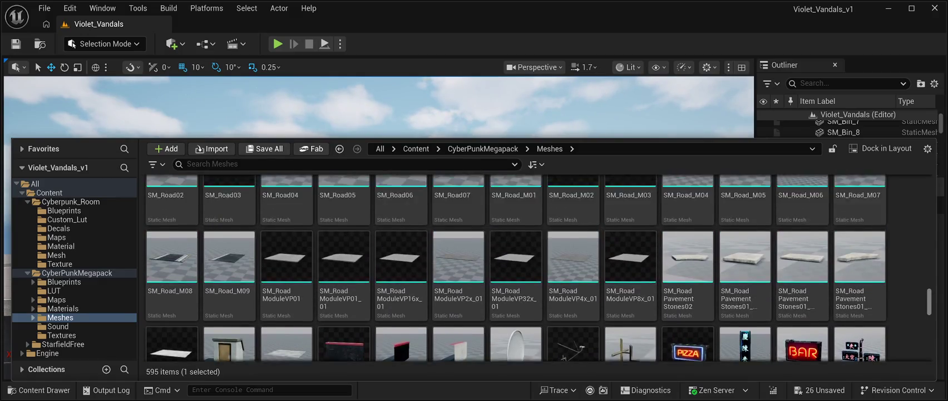
scroll(515, 268, up, 10)
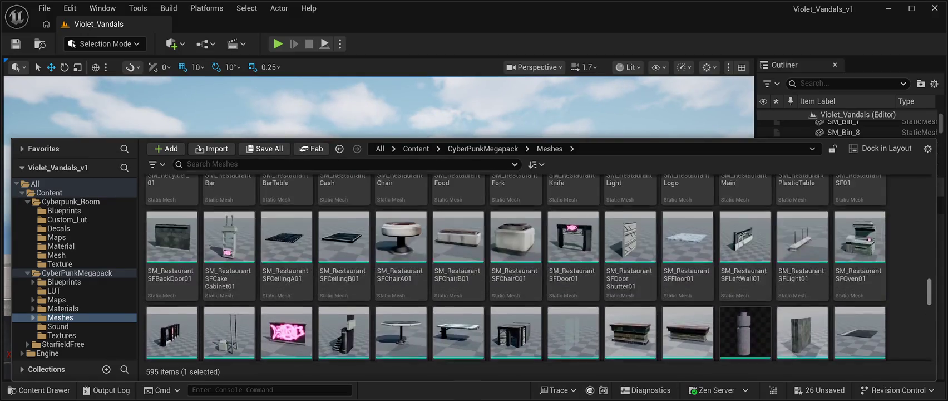
scroll(515, 268, up, 10)
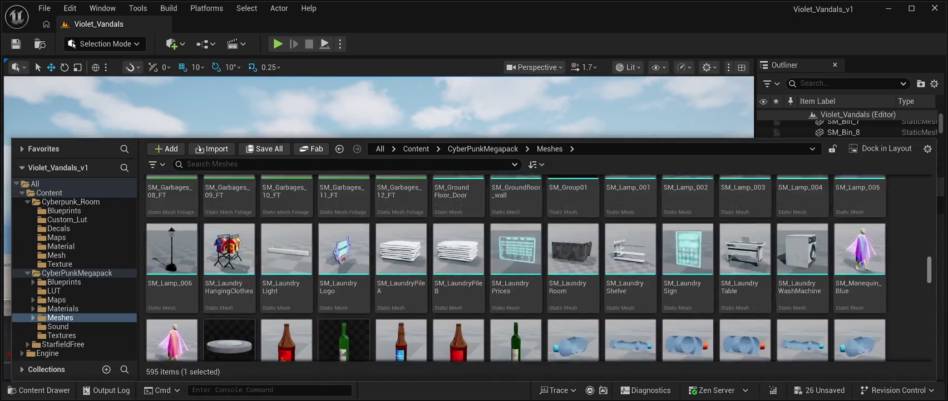
scroll(515, 268, down, 3)
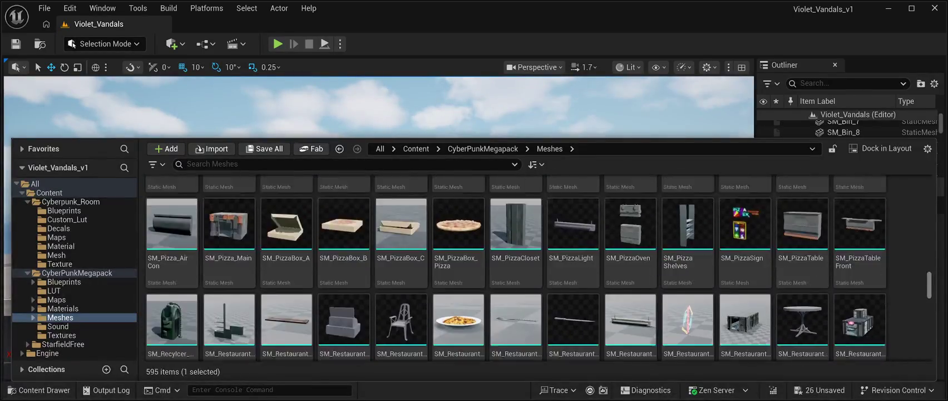
scroll(539, 268, up, 3)
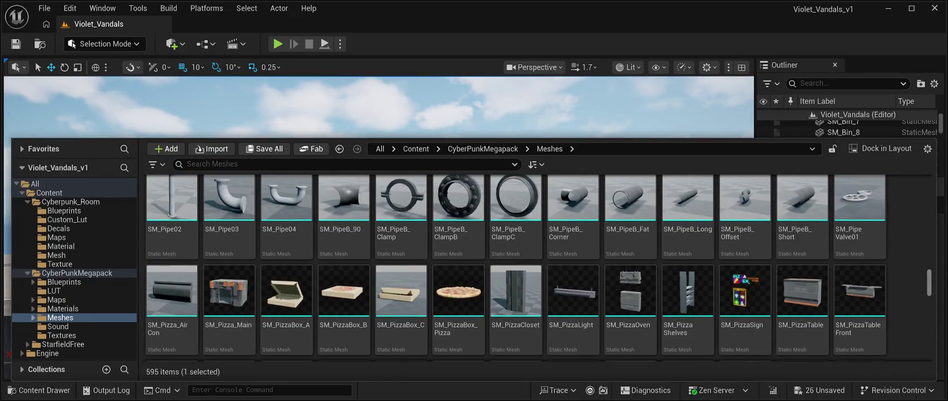
scroll(515, 268, up, 1)
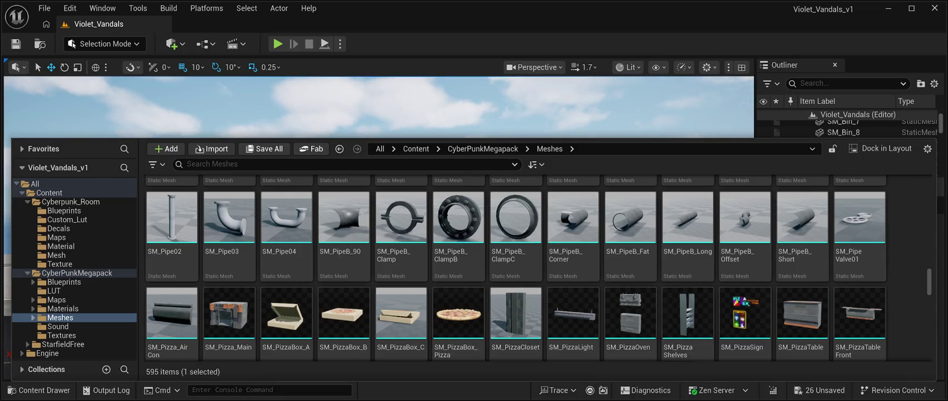
scroll(687, 323, up, 1)
scroll(746, 268, up, 5)
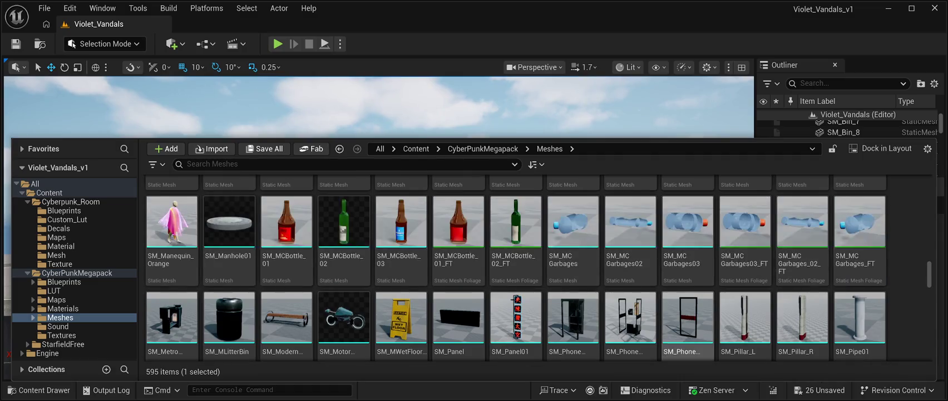
scroll(745, 268, up, 2)
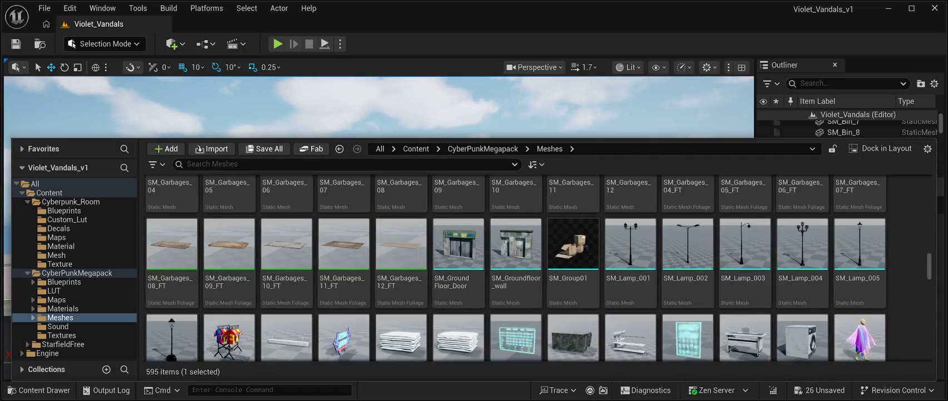
scroll(746, 268, down, 2)
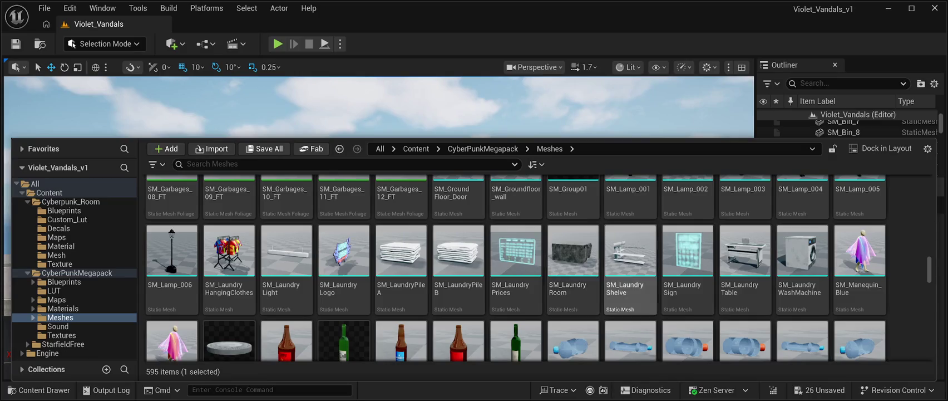
scroll(631, 268, up, 1)
scroll(574, 317, up, 3)
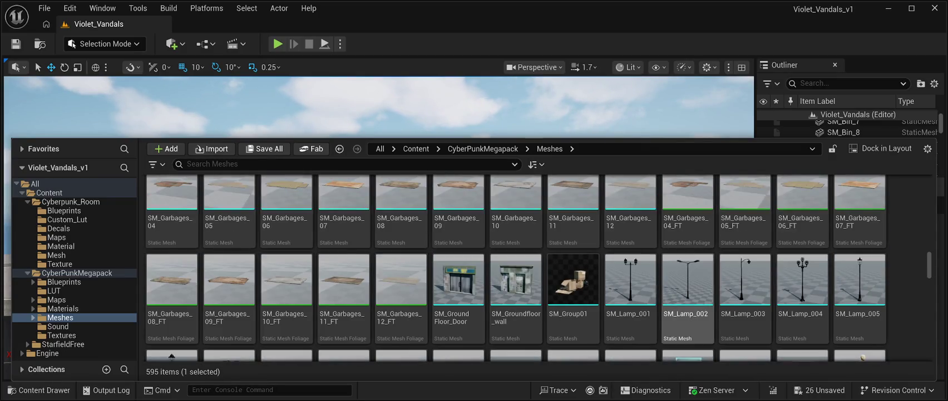
scroll(574, 317, up, 5)
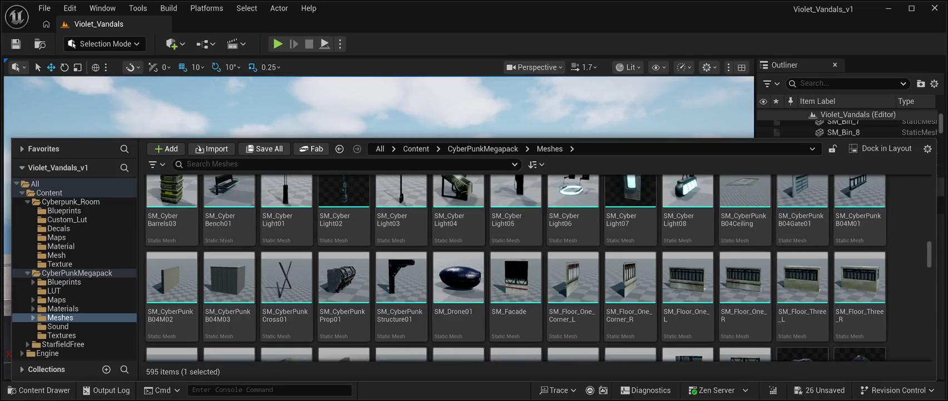
scroll(574, 317, up, 10)
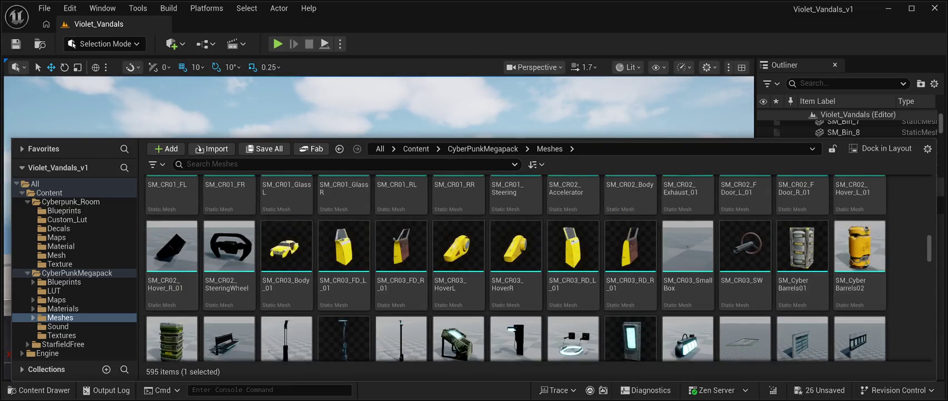
scroll(573, 317, up, 3)
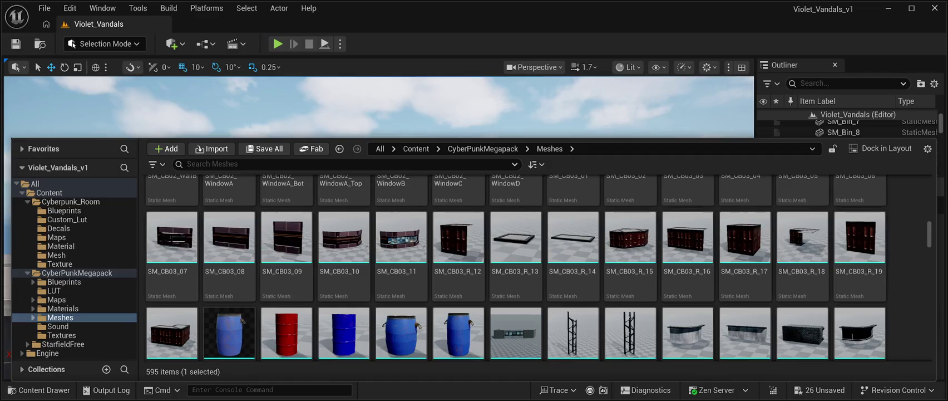
scroll(516, 266, up, 10)
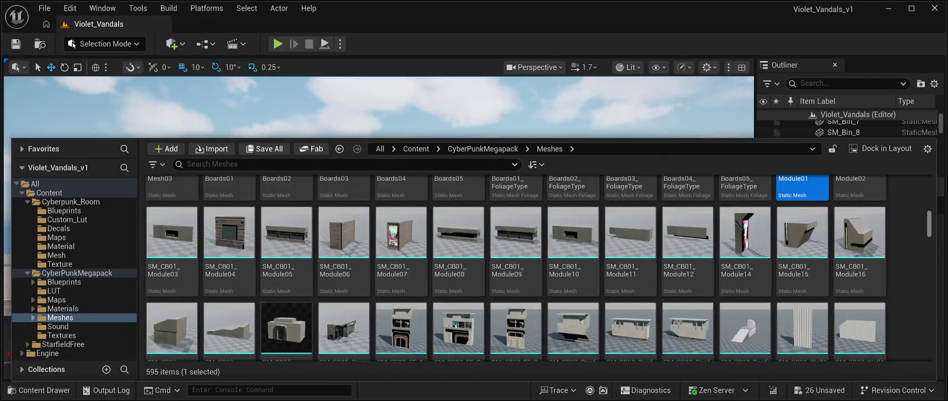
scroll(515, 266, down, 1)
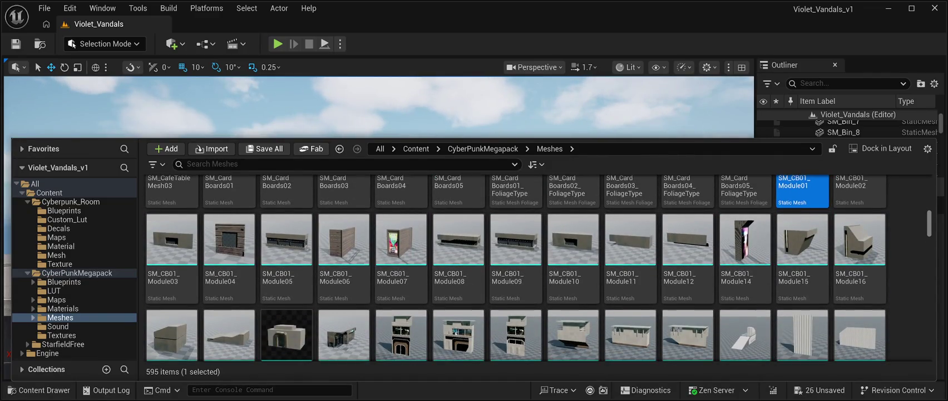
scroll(538, 268, down, 3)
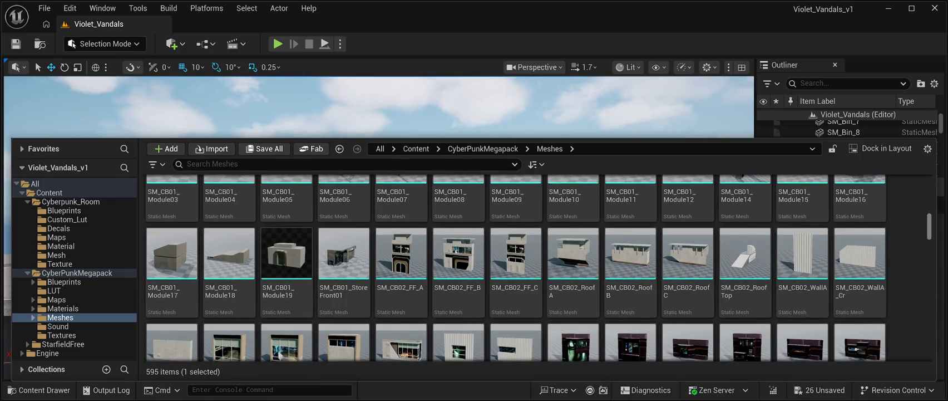
scroll(538, 268, down, 3)
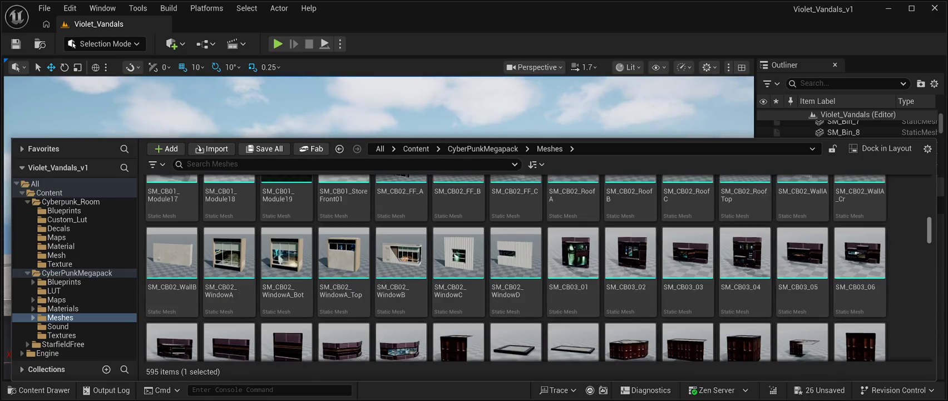
scroll(537, 267, down, 10)
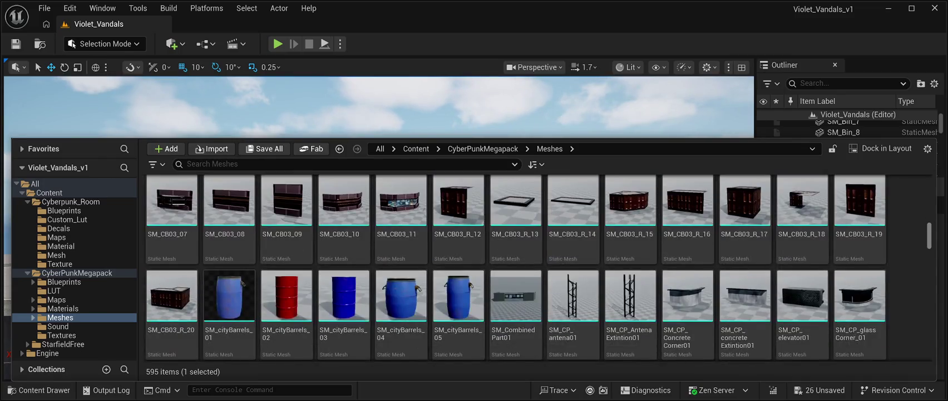
scroll(538, 267, down, 5)
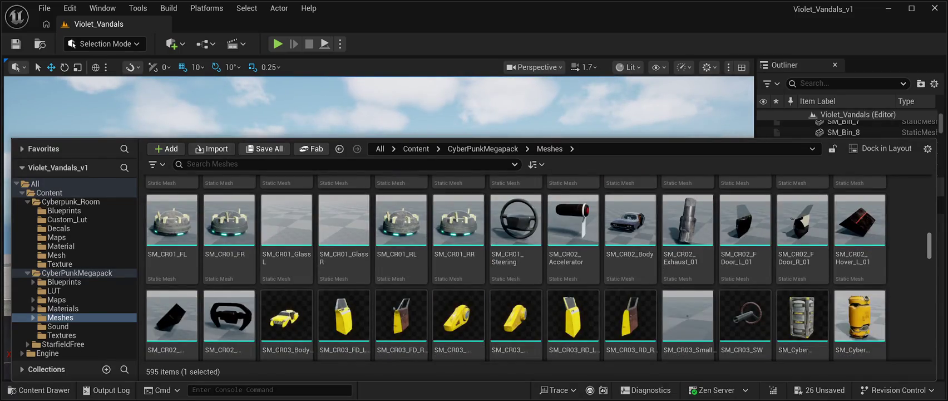
scroll(515, 268, down, 5)
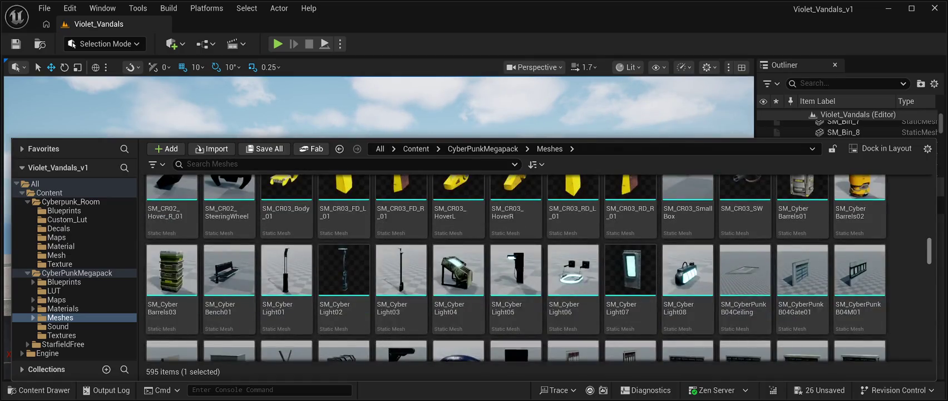
scroll(515, 268, down, 4)
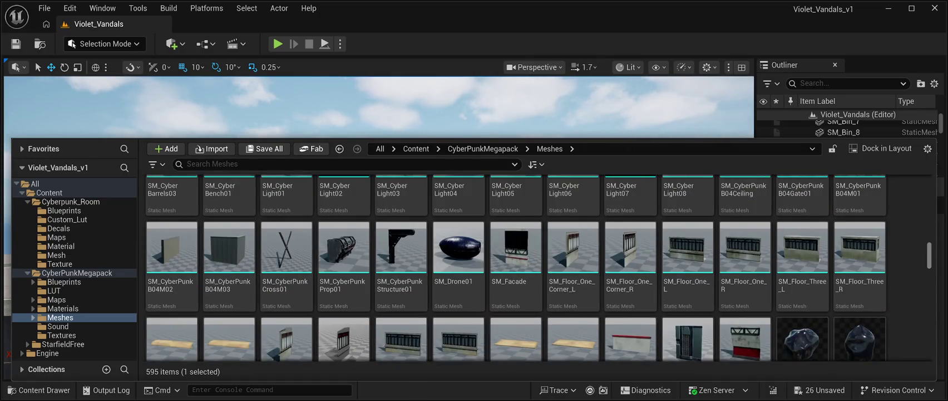
scroll(538, 268, down, 4)
scroll(573, 279, down, 5)
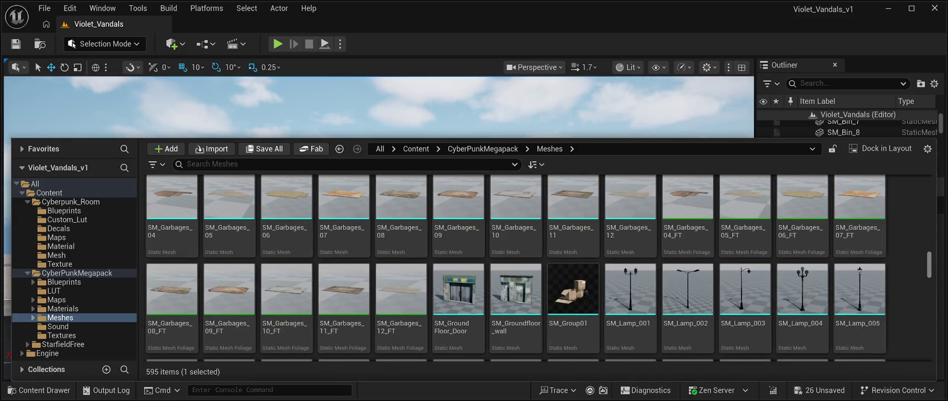
scroll(515, 267, down, 3)
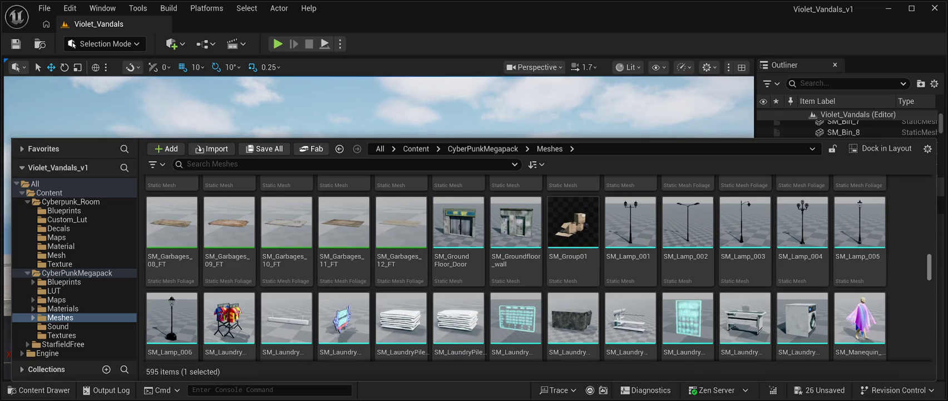
scroll(515, 267, down, 5)
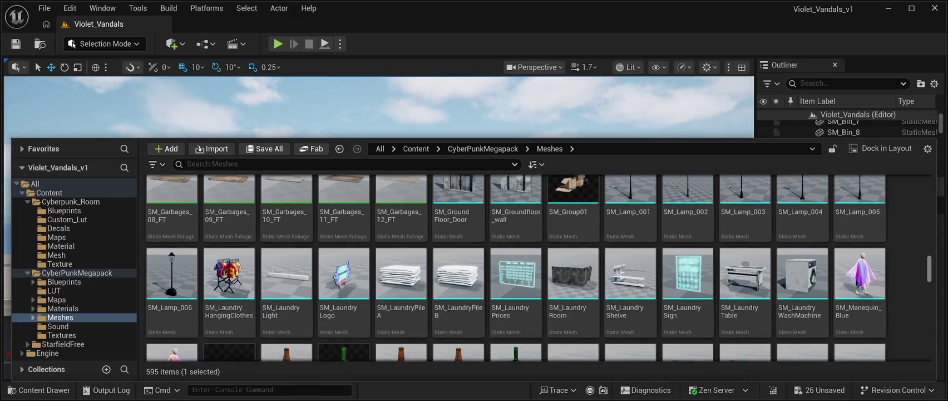
scroll(515, 268, down, 4)
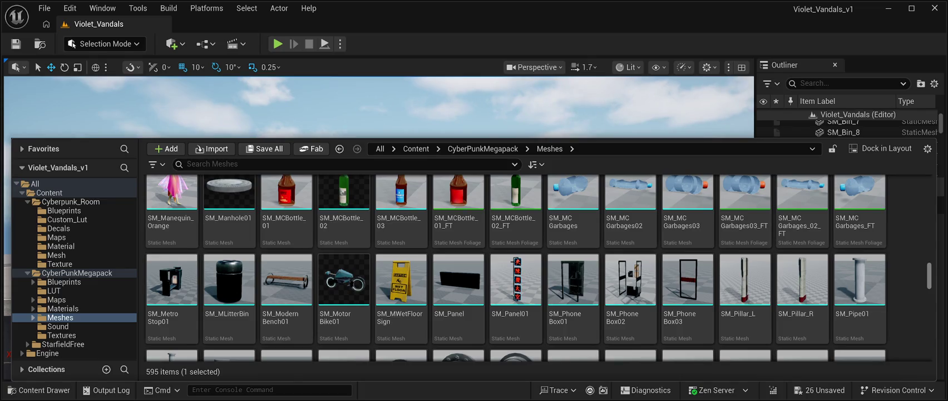
scroll(515, 268, down, 2)
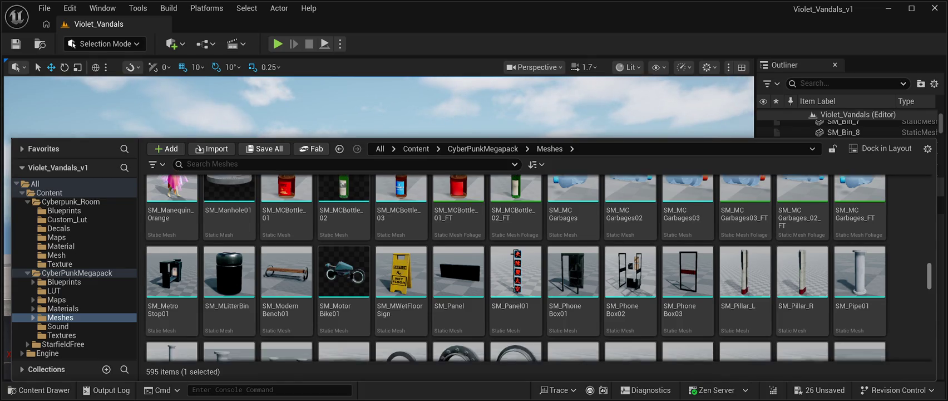
scroll(515, 267, down, 5)
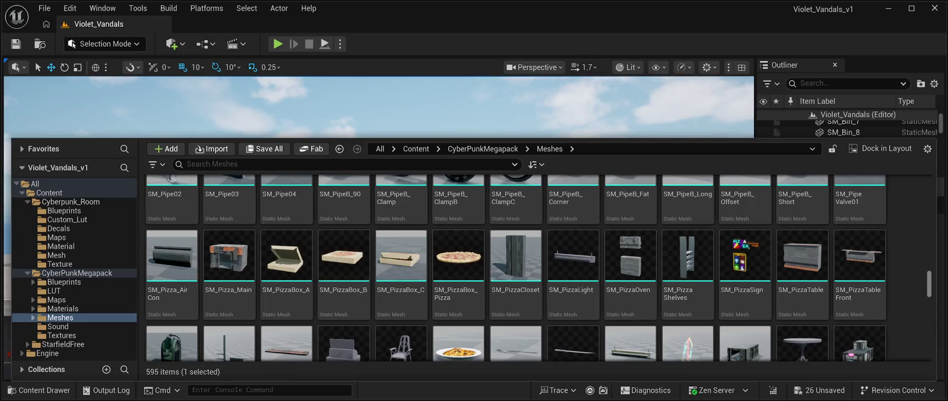
scroll(515, 268, down, 2)
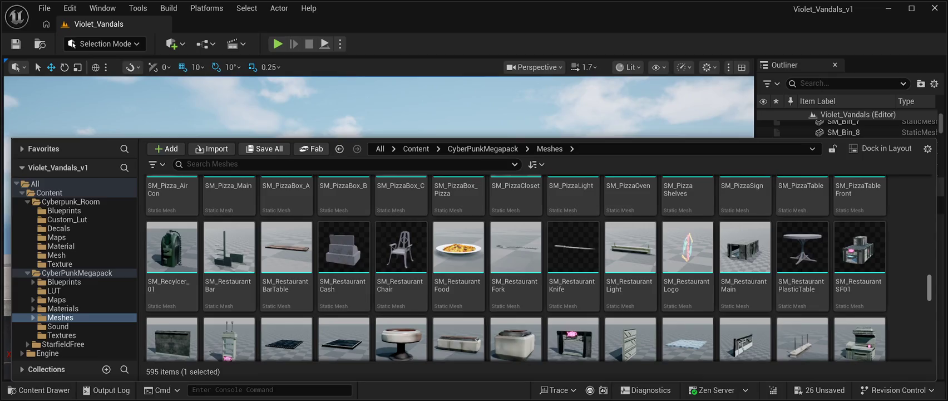
scroll(515, 268, down, 1)
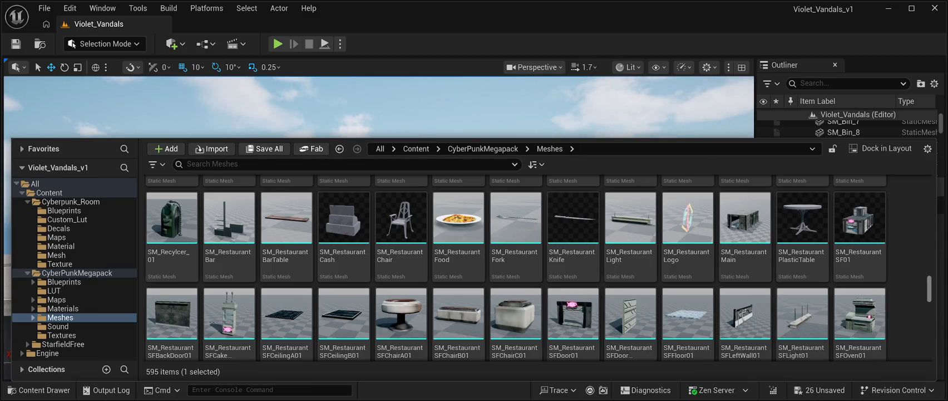
scroll(516, 268, down, 2)
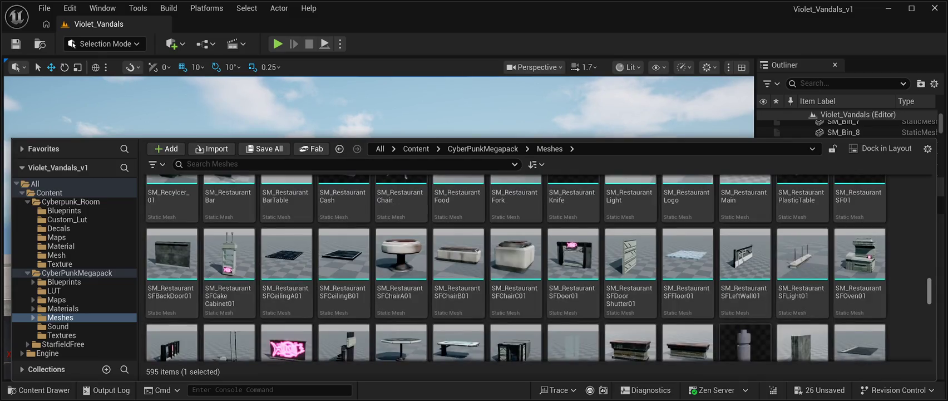
scroll(516, 268, down, 1)
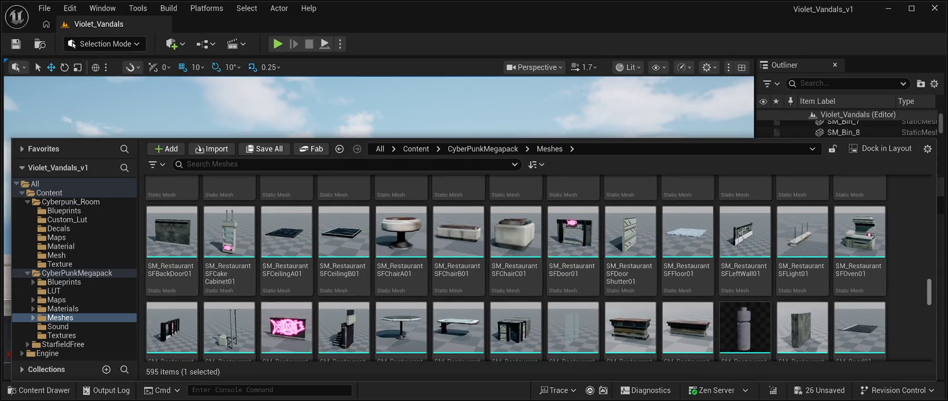
scroll(516, 267, down, 1)
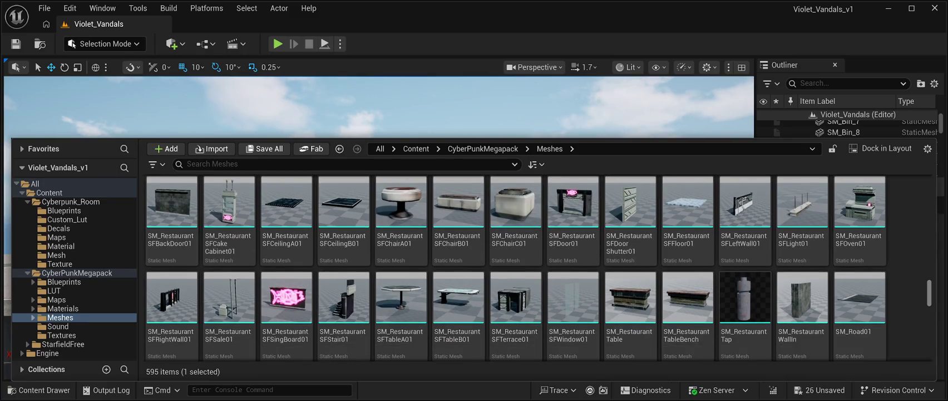
scroll(516, 269, down, 2)
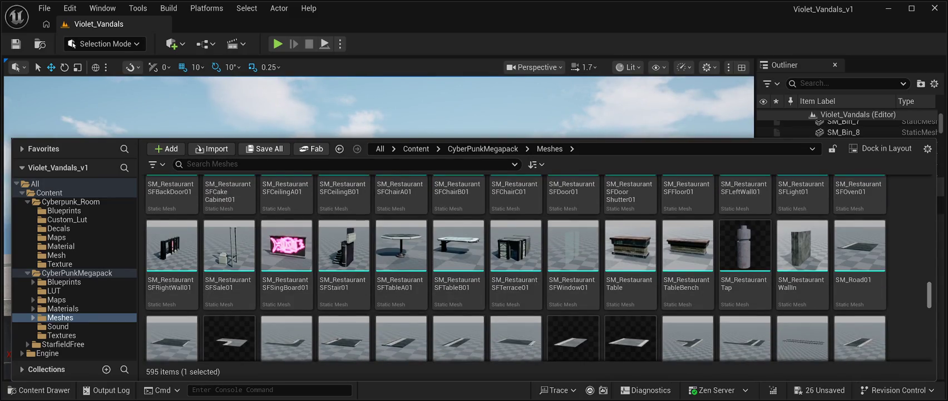
Place SM_RestaurantWallIn, lower it between buildings, yaw it 90° and slide it into the opening along X
mouse_move(802, 245)
mouse_down()
mouse_move(496, 156)
mouse_move(464, 262)
mouse_move(350, 267)
mouse_move(362, 272)
mouse_move(364, 251)
mouse_move(473, 248)
mouse_up()
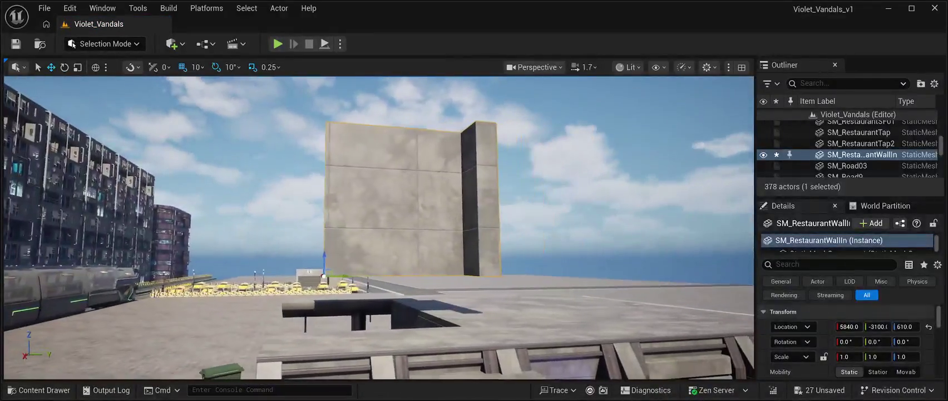
mouse_move(337, 275)
mouse_down()
mouse_move(162, 277)
mouse_move(175, 251)
mouse_move(192, 244)
mouse_move(192, 257)
mouse_up()
drag(305, 177, 332, 332)
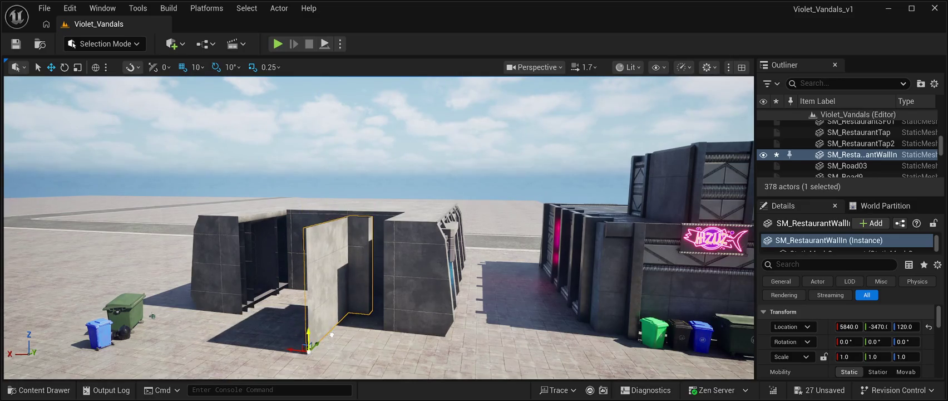
click(64, 66)
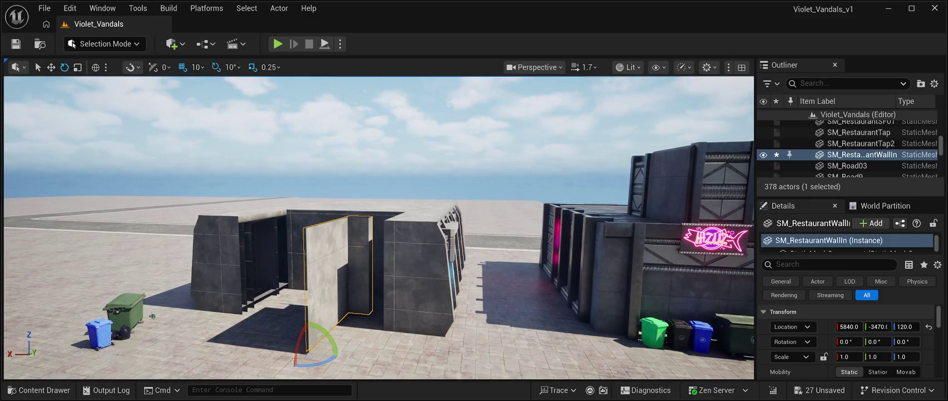
drag(316, 363, 355, 360)
click(51, 67)
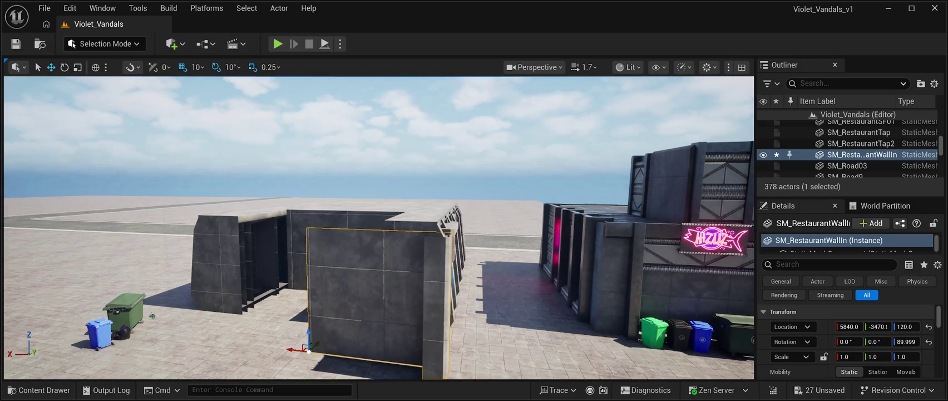
mouse_move(295, 349)
mouse_down()
mouse_move(226, 340)
mouse_move(295, 300)
mouse_move(280, 313)
mouse_up()
Frame the WallIn wall and nudge it along X and Y to 6260, -3210
key(f)
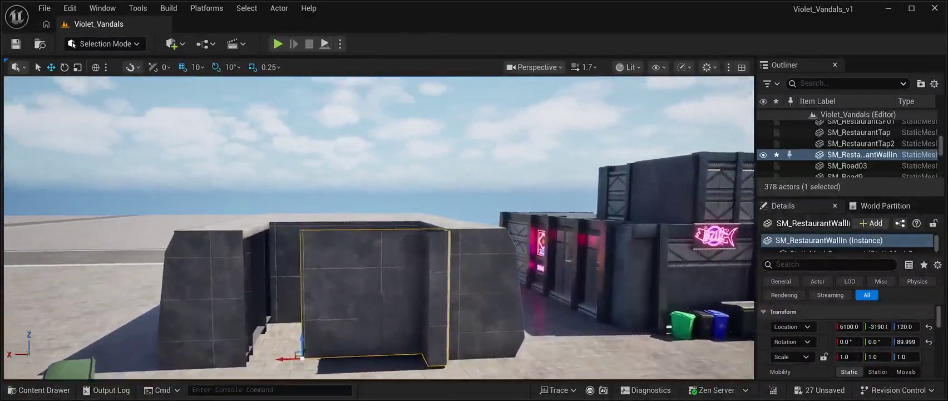
scroll(379, 228, down, 5)
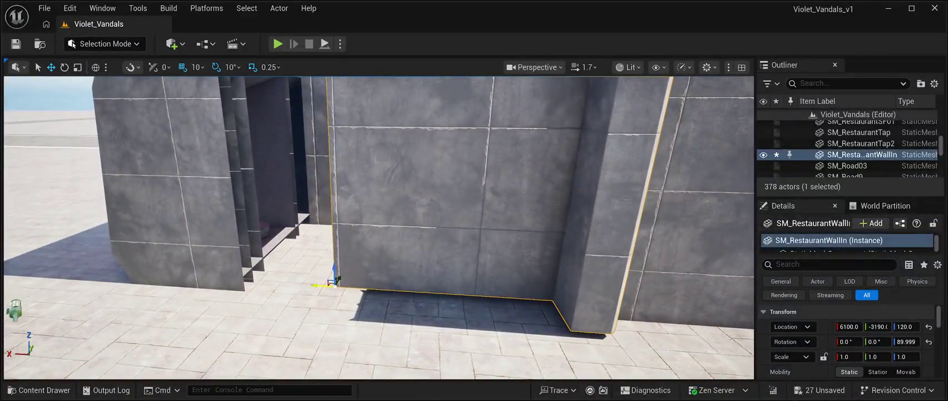
mouse_move(317, 285)
mouse_down()
mouse_move(227, 277)
mouse_move(251, 278)
mouse_move(231, 288)
mouse_move(239, 285)
mouse_up()
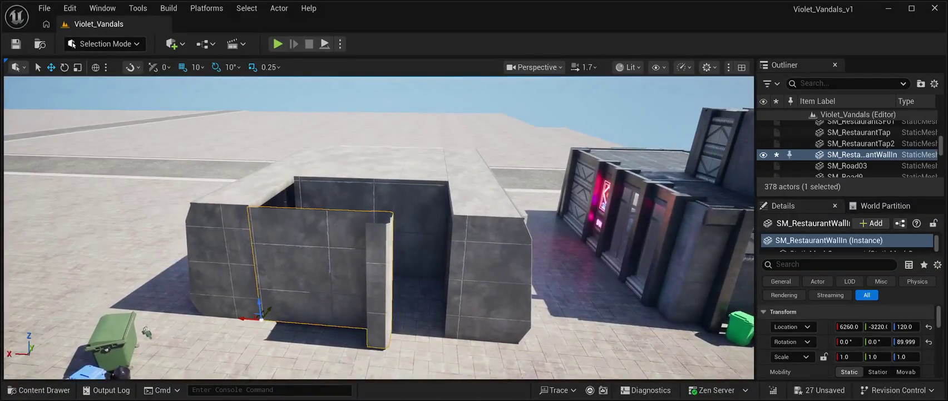
drag(277, 311, 315, 317)
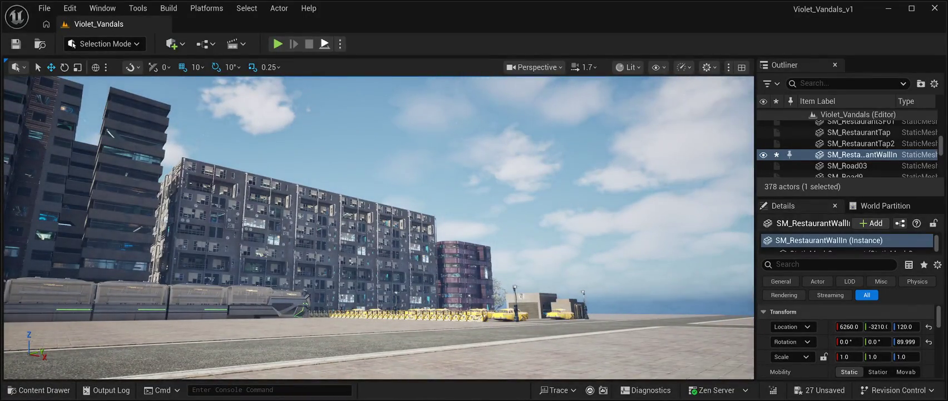
key(alt+p)
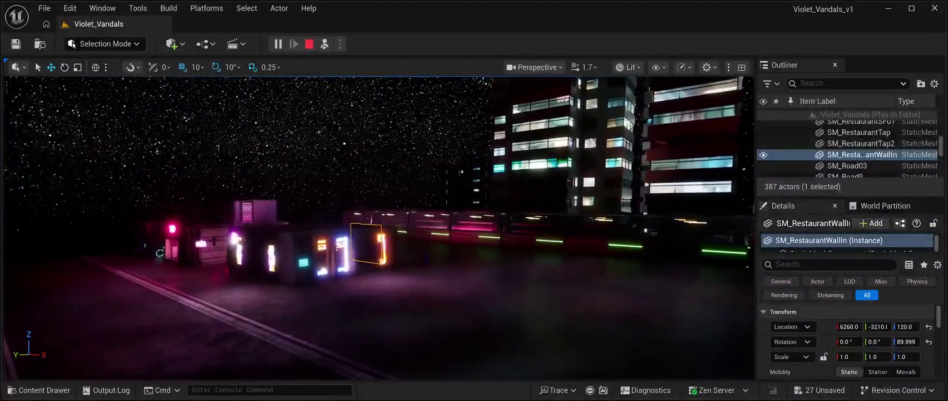
key(Escape)
key(f)
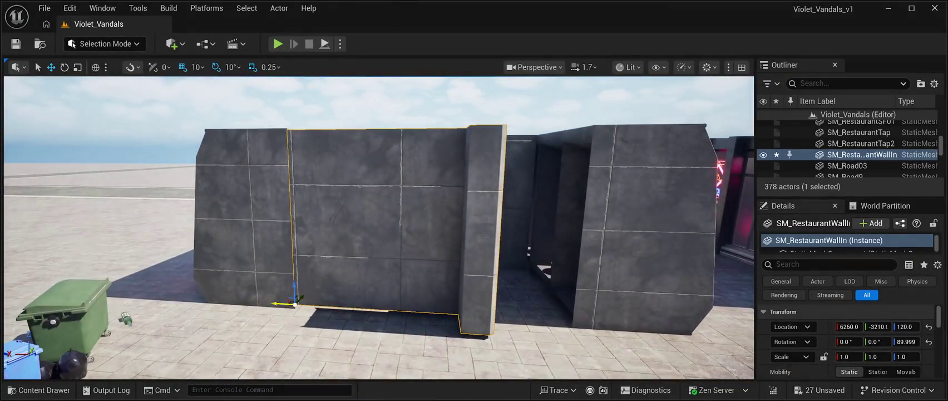
Shift the SM_RestaurantWallIn wall along X and tip it -90° about its X axis
mouse_move(281, 303)
mouse_down()
mouse_move(310, 304)
mouse_move(281, 339)
mouse_up()
key(e)
mouse_move(284, 295)
mouse_down()
mouse_move(269, 321)
mouse_move(277, 329)
mouse_up()
mouse_move(390, 251)
mouse_down()
mouse_move(423, 184)
mouse_move(412, 214)
mouse_up()
Move the tipped wall to X 5650, Z 100 into the building's front gap, then reopen the content drawer
key(w)
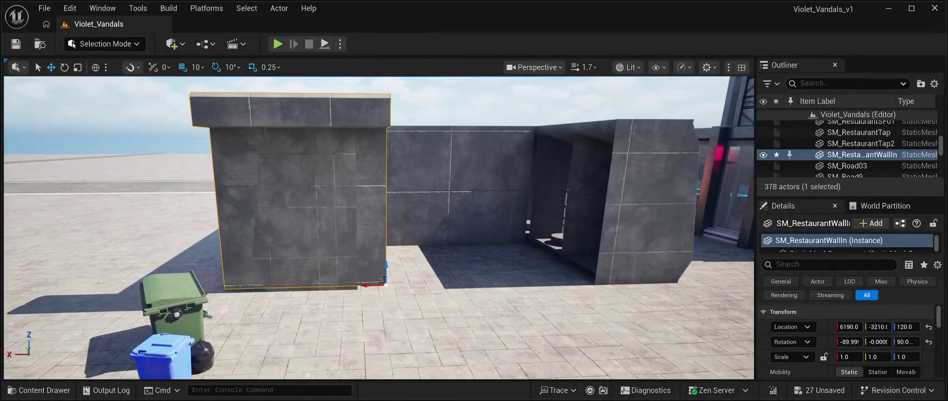
drag(363, 283, 578, 284)
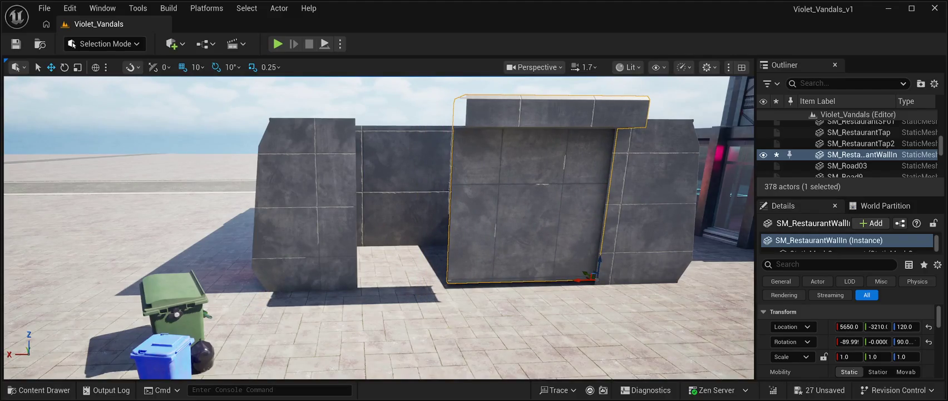
mouse_move(605, 257)
mouse_down()
mouse_move(607, 266)
mouse_move(493, 257)
mouse_up()
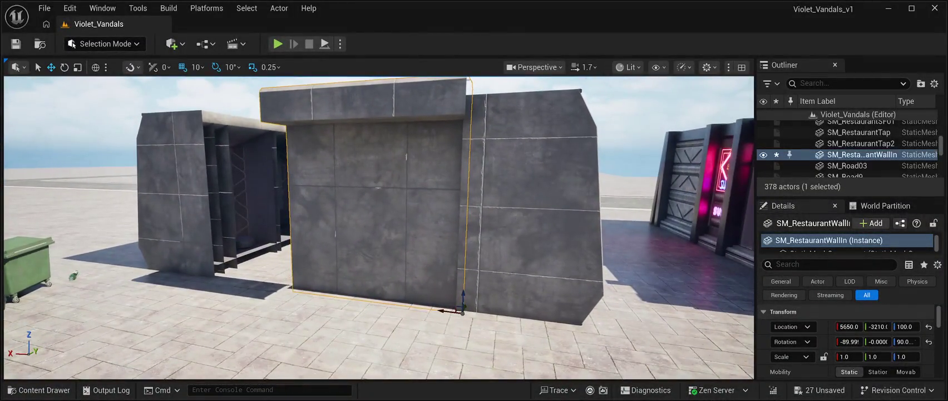
click(39, 390)
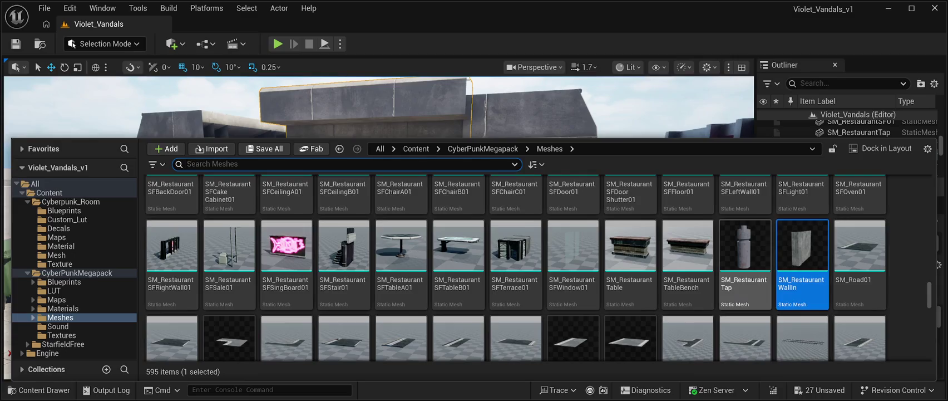
Scroll through the CyberPunkMegapack Meshes folder past the road pieces and SM_RestaurantWallIn
scroll(251, 334, down, 1)
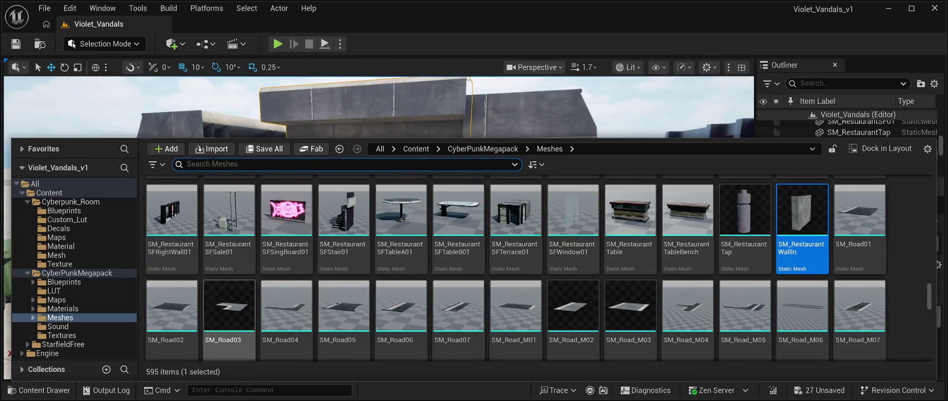
scroll(229, 317, up, 1)
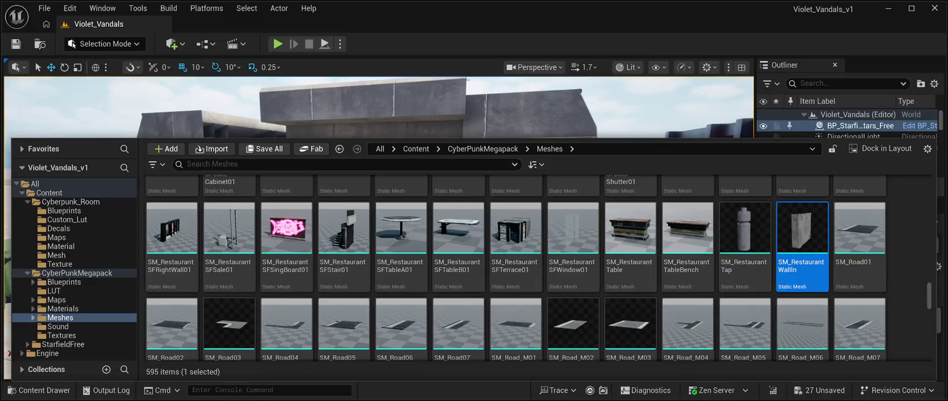
Place SM_RestaurantSFTerrace01 in front of the grey concrete building and save the level
click(744, 239)
click(687, 240)
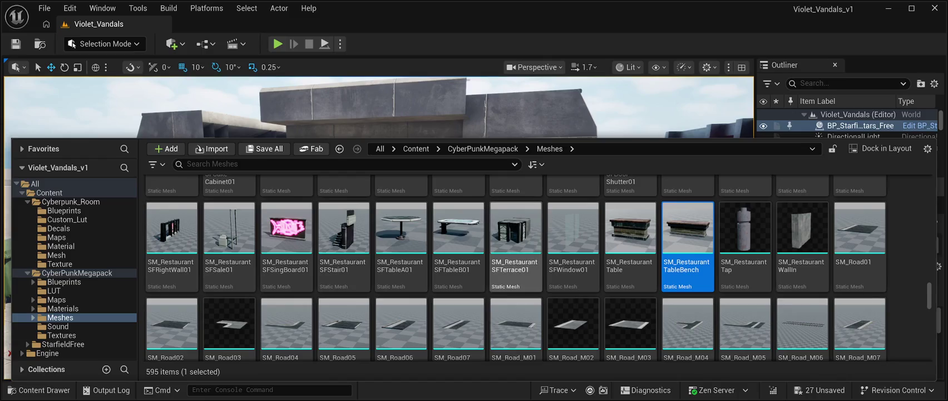
click(516, 233)
mouse_move(516, 233)
mouse_down()
mouse_move(517, 111)
mouse_move(490, 167)
mouse_move(267, 262)
mouse_up()
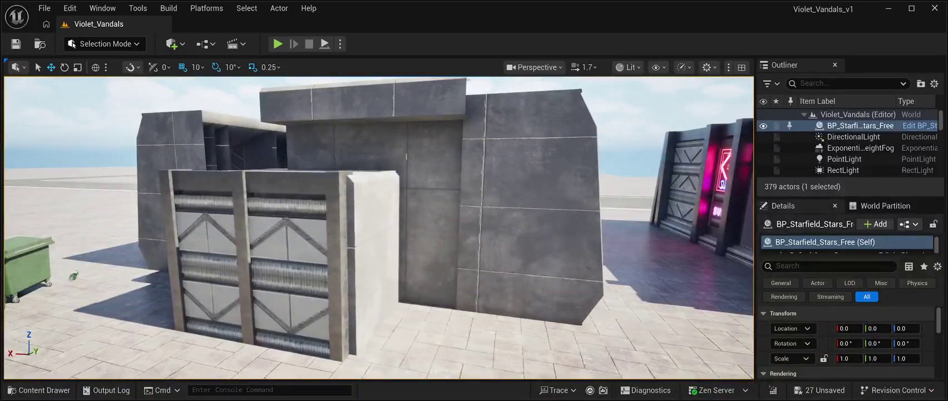
drag(350, 357, 350, 356)
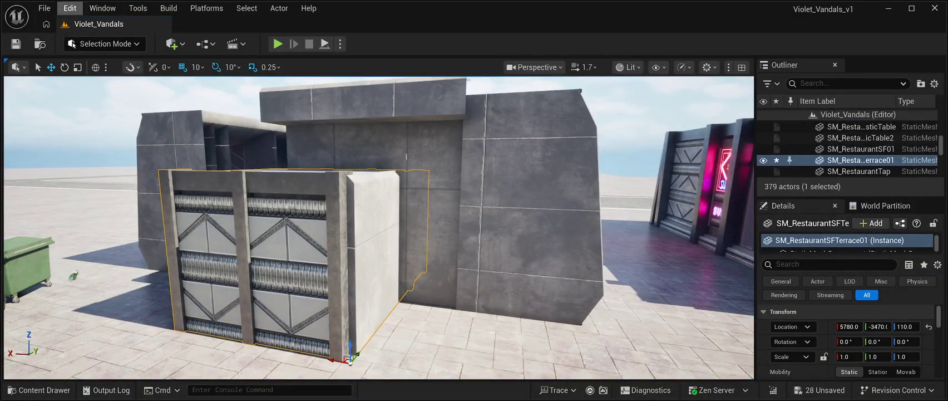
click(16, 44)
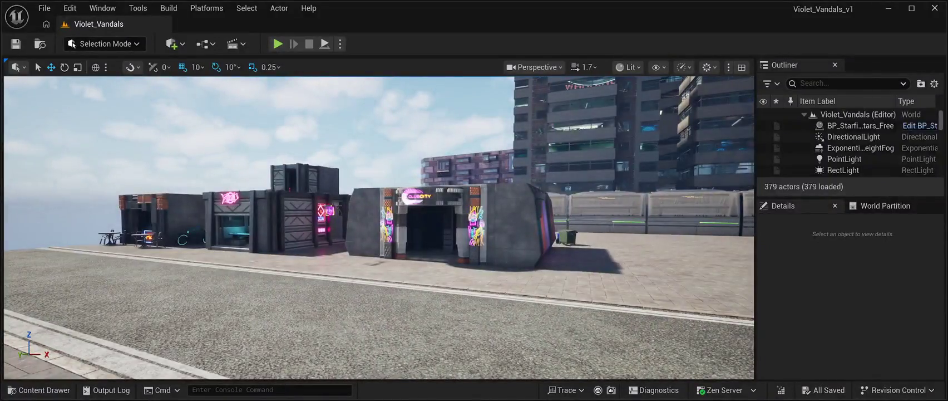
Play-test the neon night scene, then bring up the CyberPunkMegapack Meshes content drawer
key(alt+p)
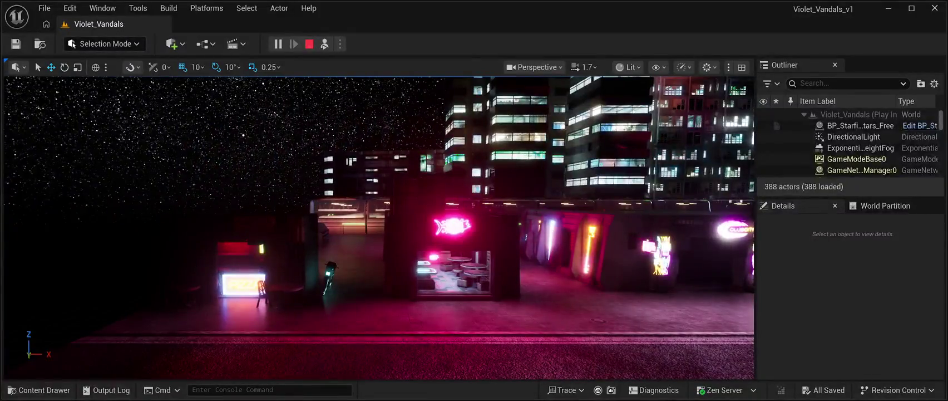
key(Escape)
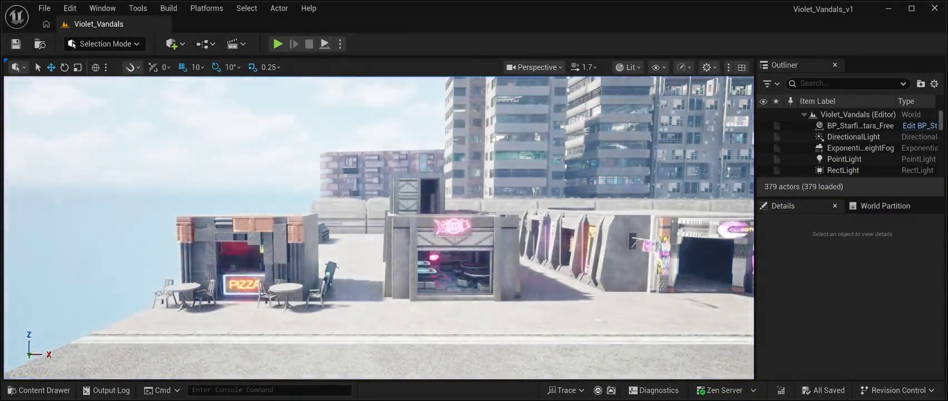
key(ctrl+space)
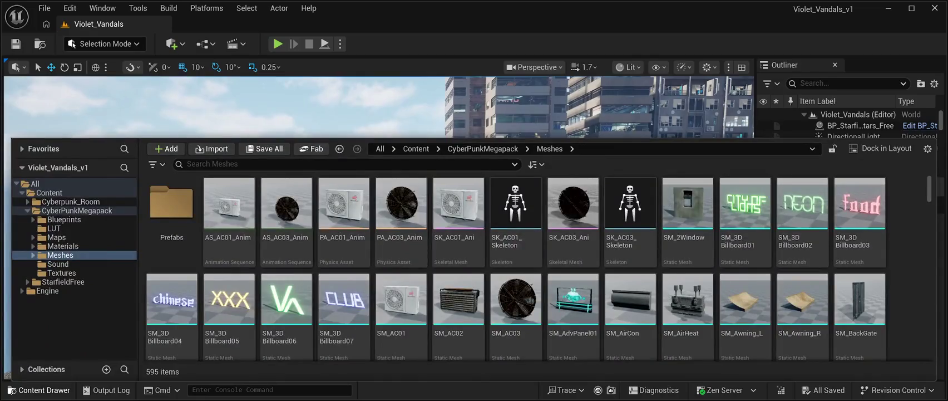
Add BP_Starfield_bgNebula_Free from StarfieldFree/BluePrint at location 0,0,0 and play to check the sky
key(ctrl+space)
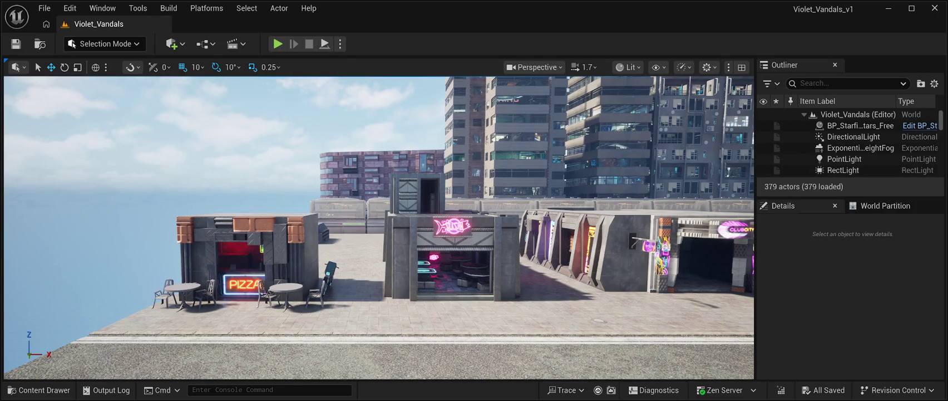
click(39, 389)
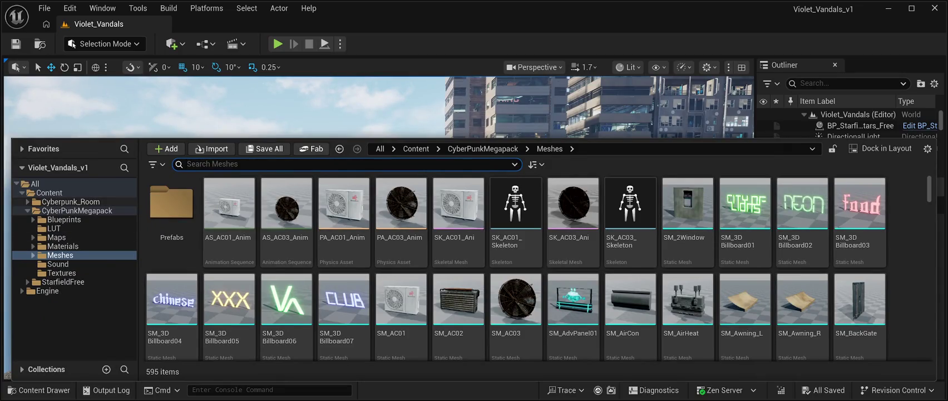
click(62, 281)
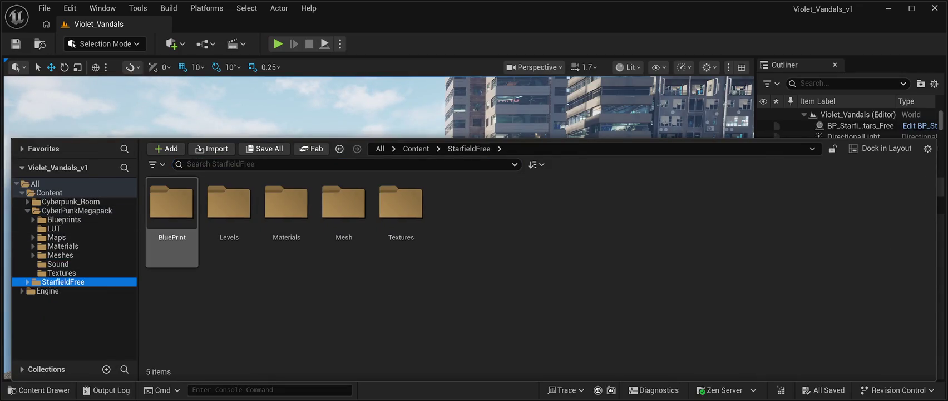
double_click(172, 223)
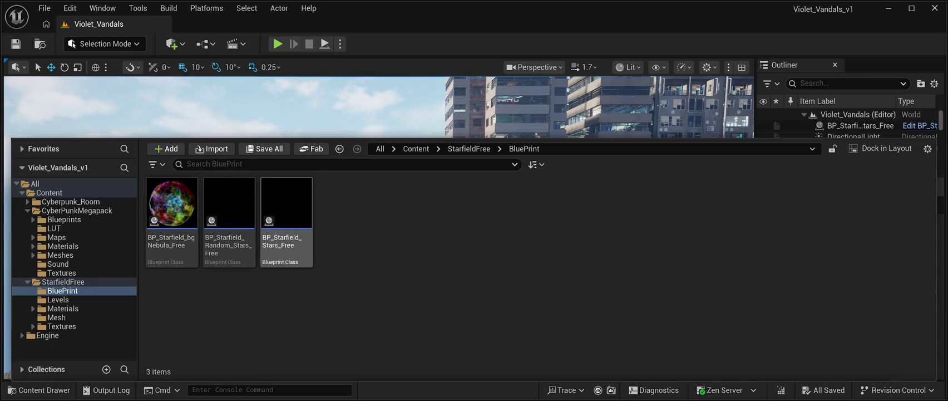
mouse_move(172, 203)
mouse_down()
mouse_move(167, 217)
mouse_move(63, 169)
mouse_move(49, 262)
mouse_up()
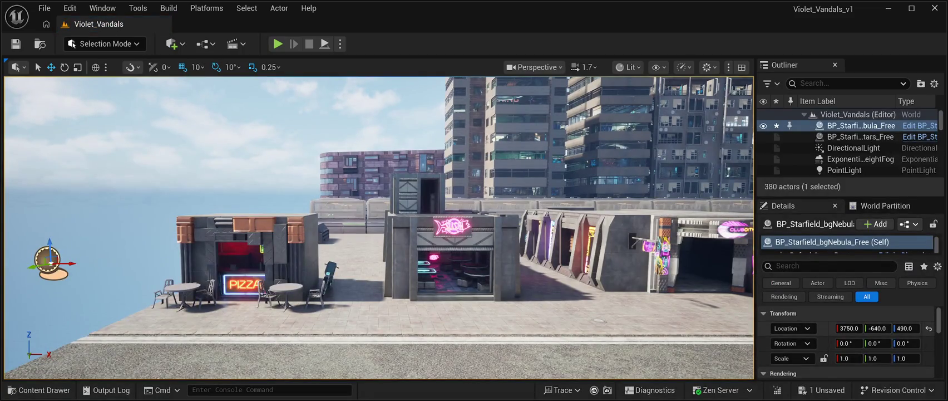
click(929, 328)
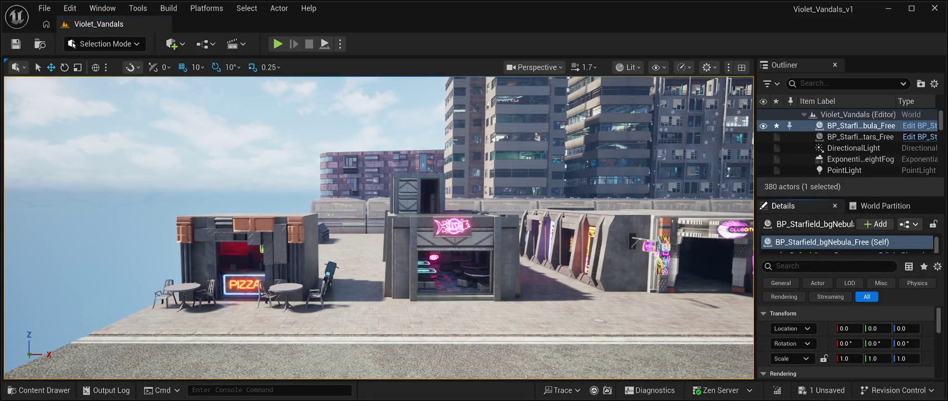
key(alt+p)
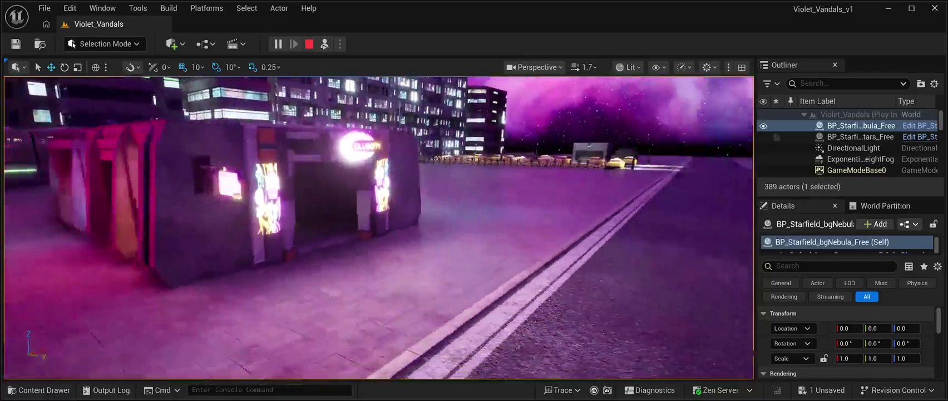
key(Escape)
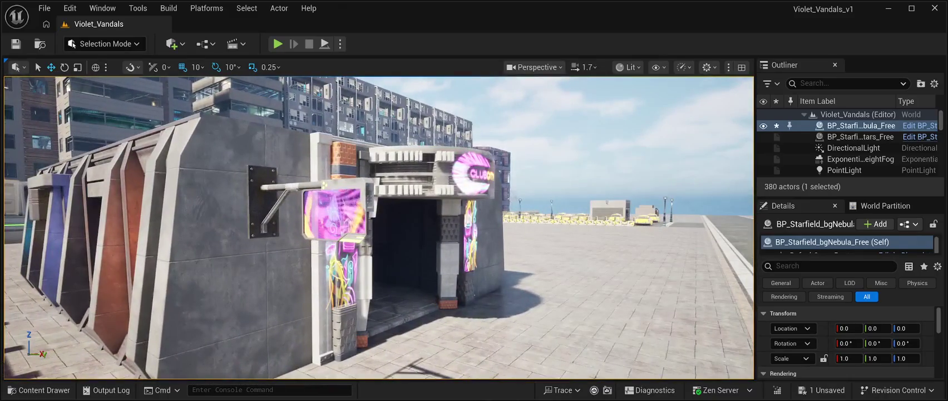
Slide SM_Billboard09 along the club wall toward the entrance, raise it to height 430, and save
click(263, 200)
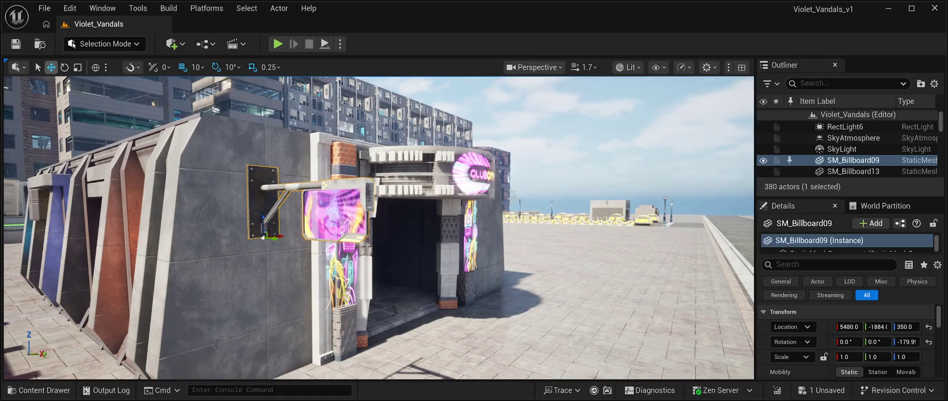
mouse_move(274, 237)
mouse_down()
mouse_move(219, 232)
mouse_move(317, 226)
mouse_move(362, 139)
mouse_up()
drag(274, 167, 251, 77)
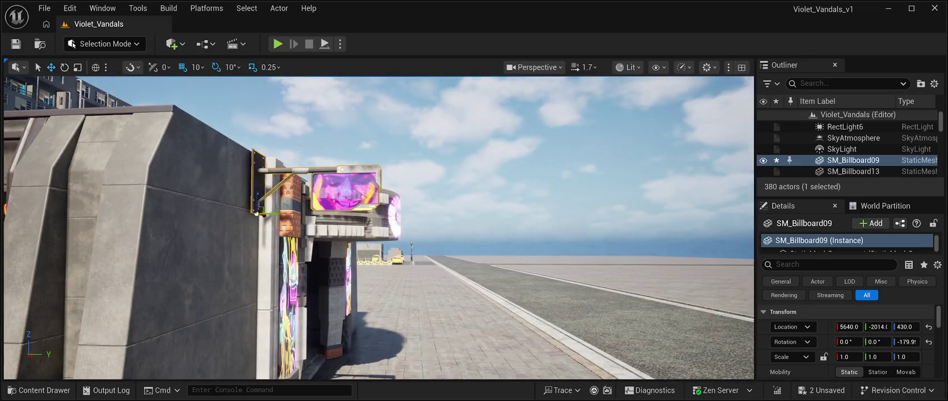
key(f)
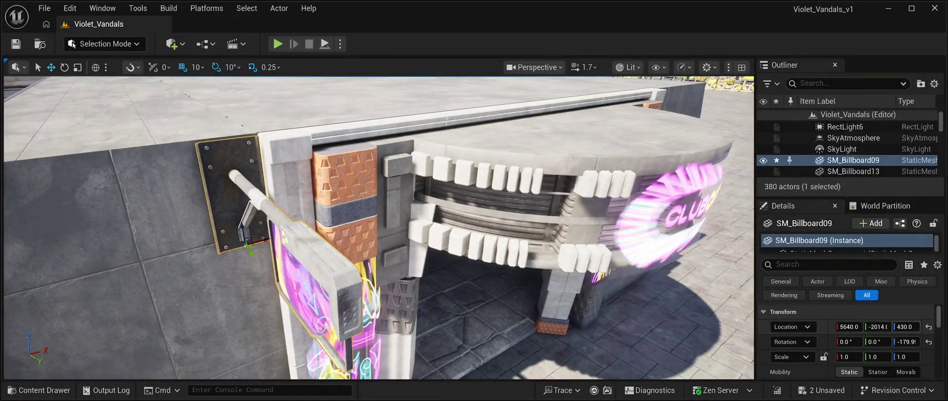
drag(879, 327, 875, 326)
click(16, 43)
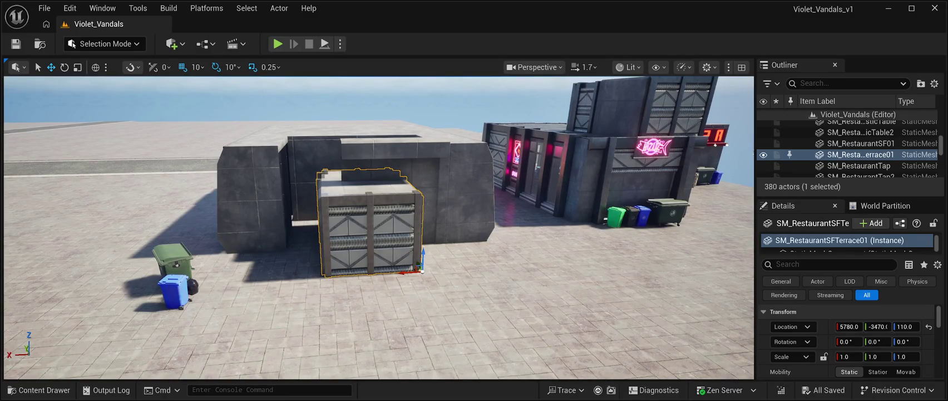
Delete the SM_RestaurantSFTerrace01 terrace wall standing in front of the grey building
click(861, 125)
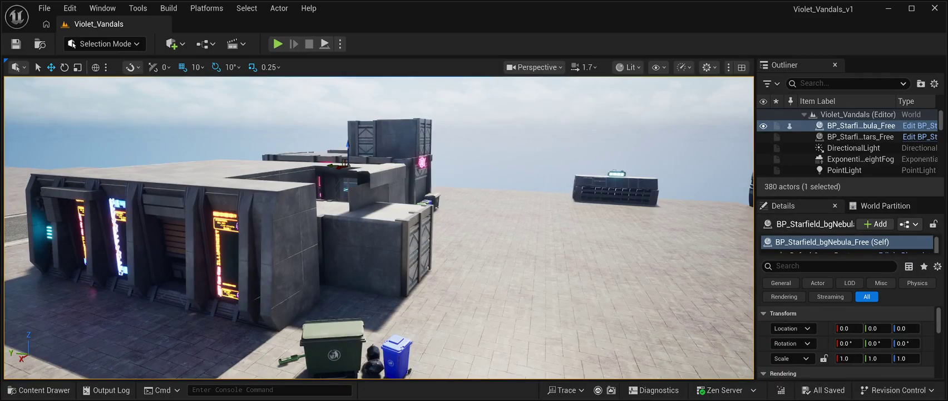
key(ctrl+z)
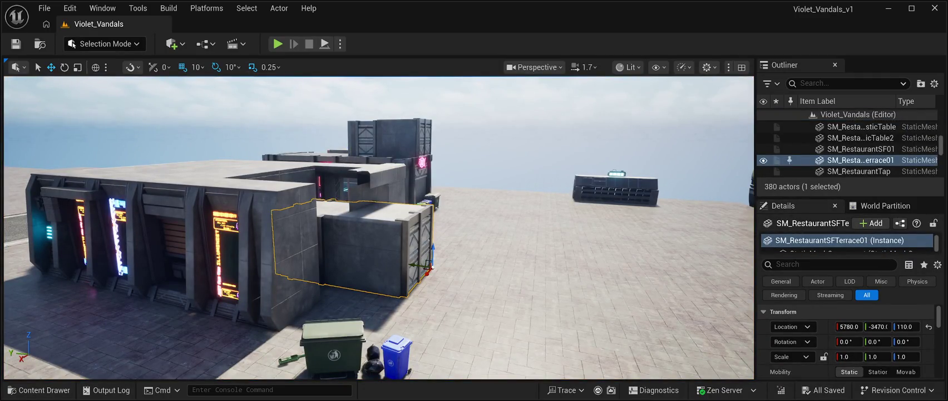
key(Delete)
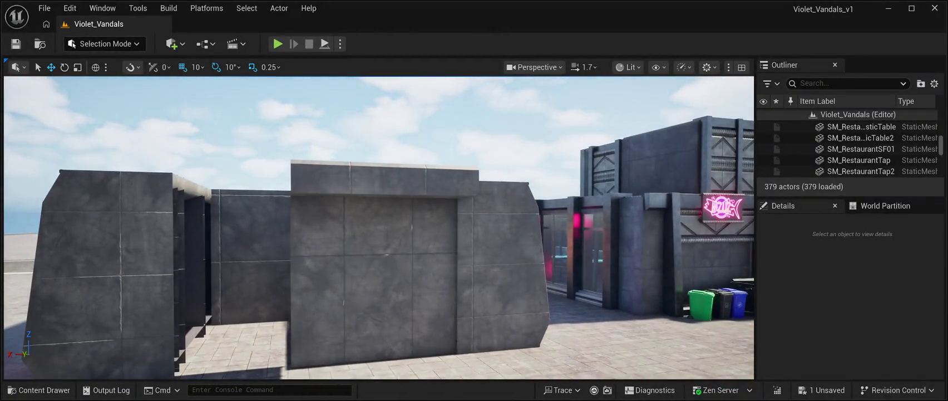
Nudge SM_RestaurantWallIn to X 5670, flush with the neighbouring walls, and save the level
click(379, 267)
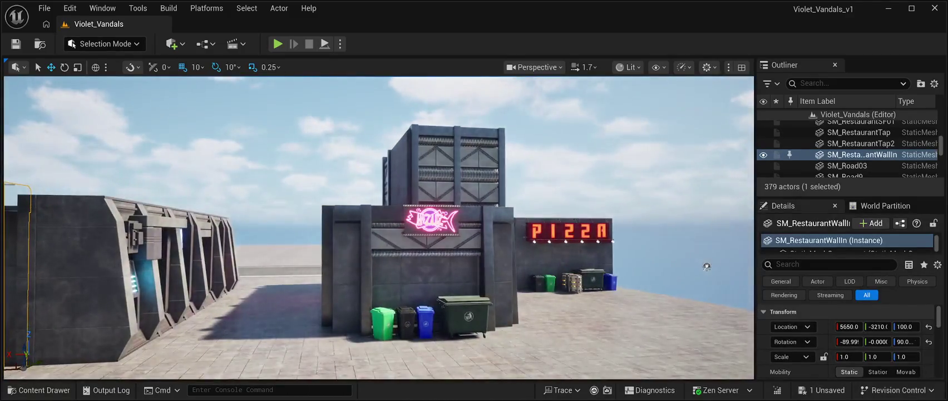
drag(706, 266, 648, 275)
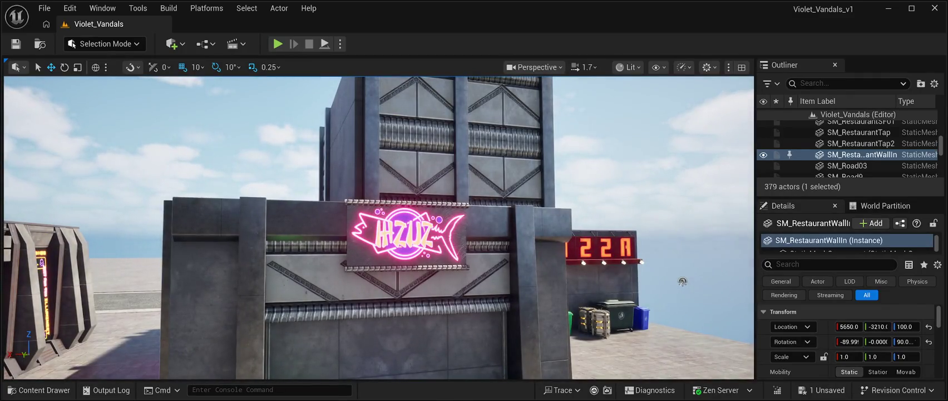
click(534, 312)
scroll(680, 282, down, 10)
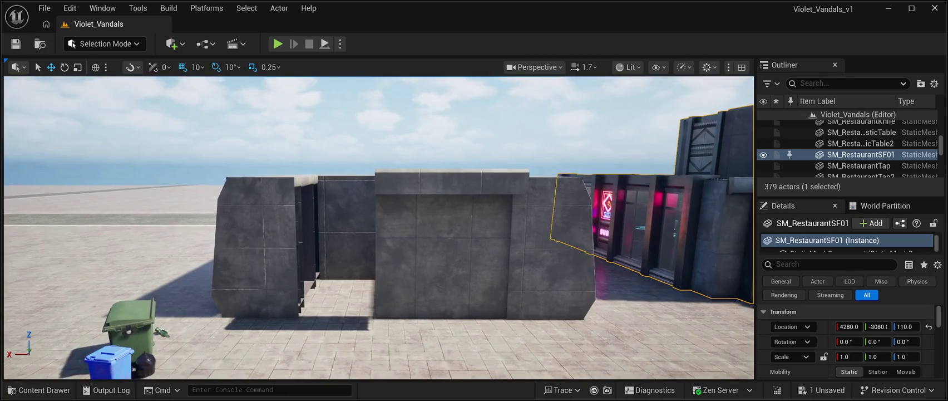
click(451, 250)
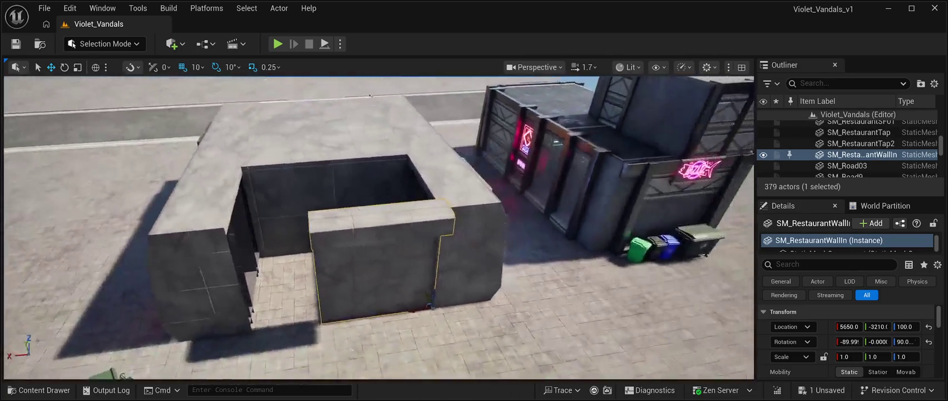
mouse_move(392, 304)
mouse_down()
mouse_move(373, 306)
mouse_move(388, 305)
mouse_up()
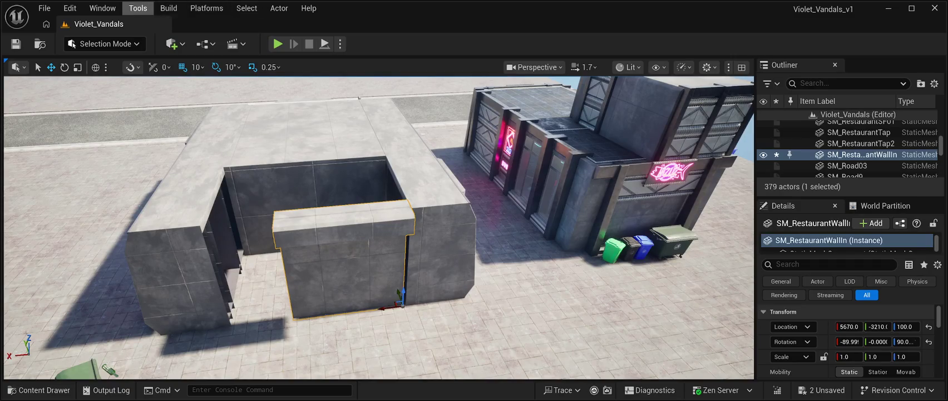
click(15, 43)
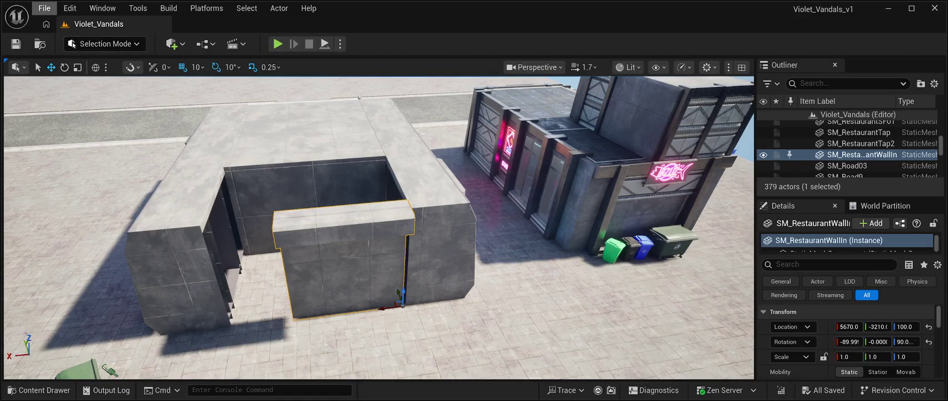
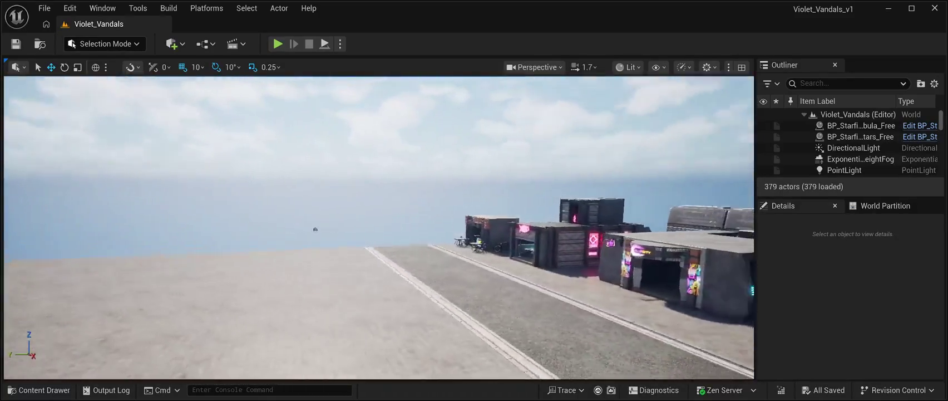
Play the Violet_Vandals level in-editor, stop, then restart it to view the starry night skyline
key(alt+p)
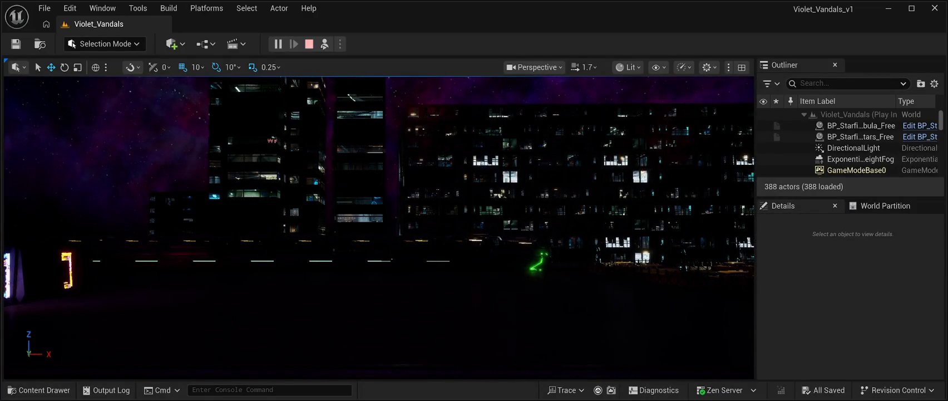
click(309, 43)
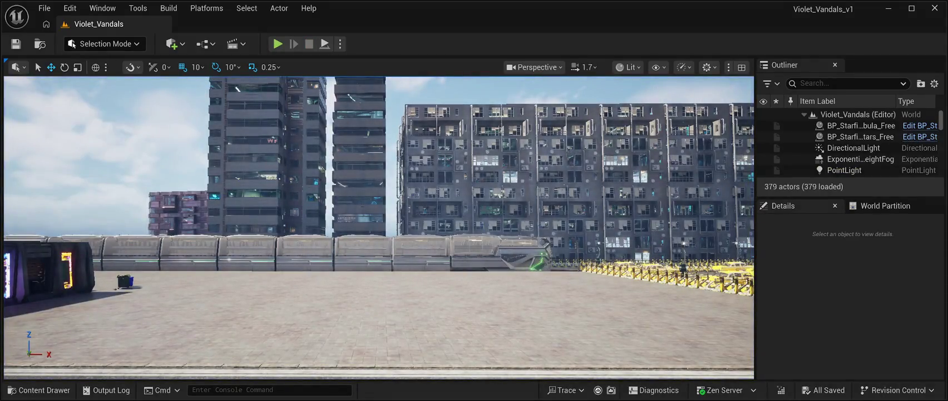
key(alt+p)
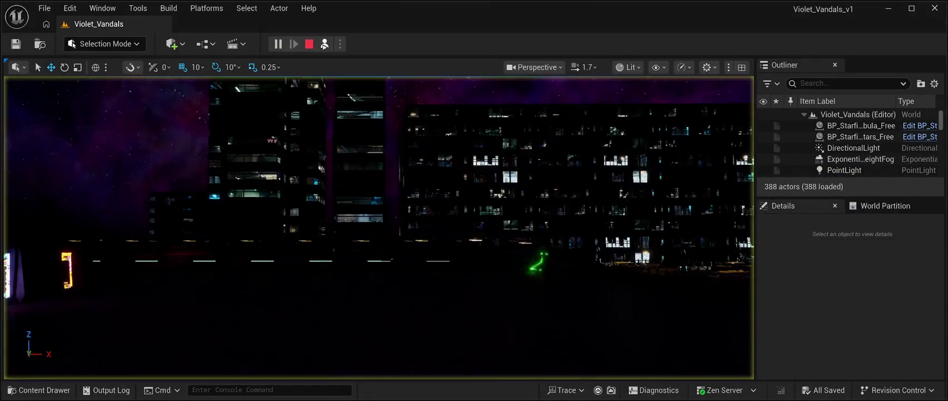
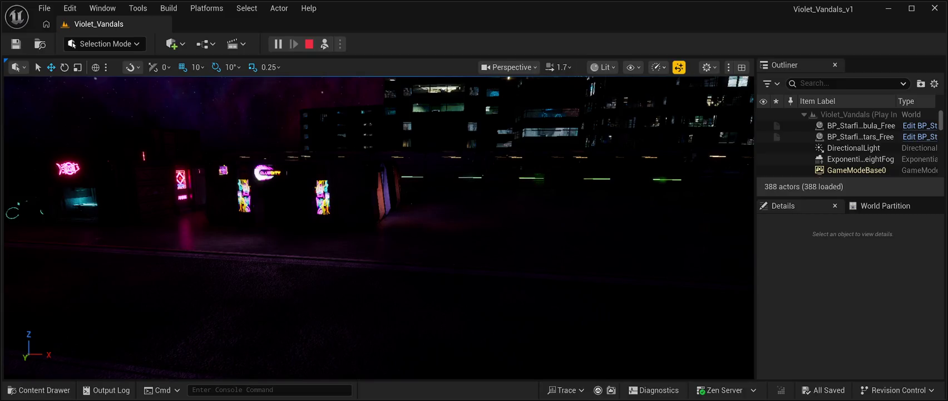
Select the nebula sky backdrop, then select and frame the slum building with the green sign
click(862, 126)
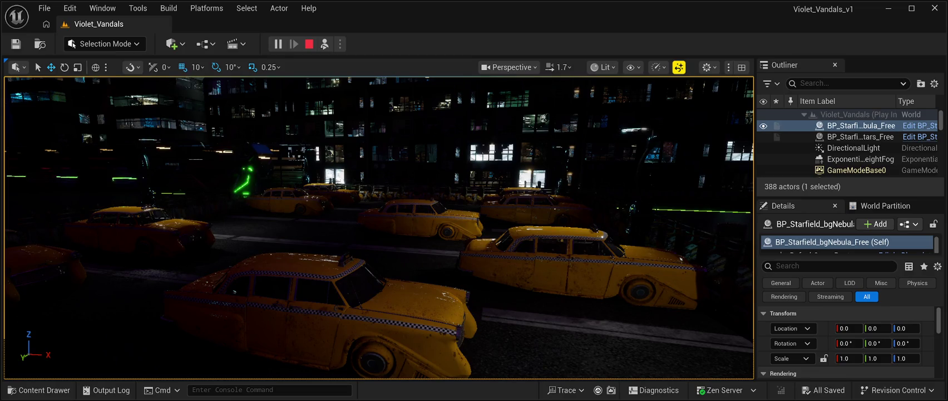
key(g)
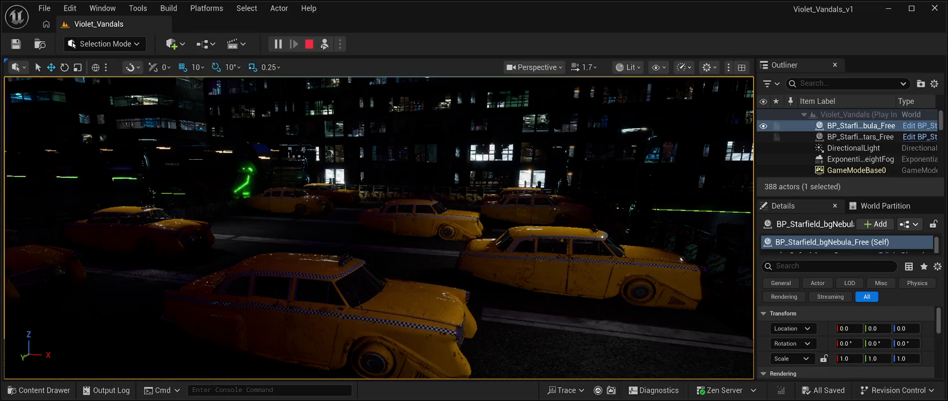
click(251, 162)
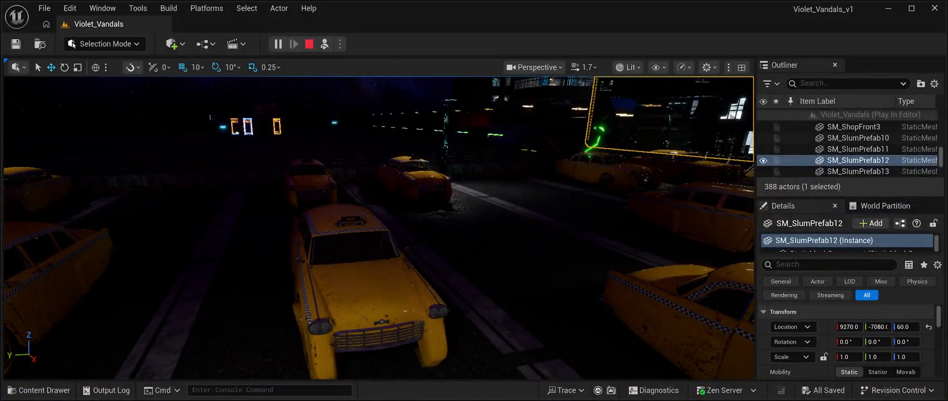
key(f)
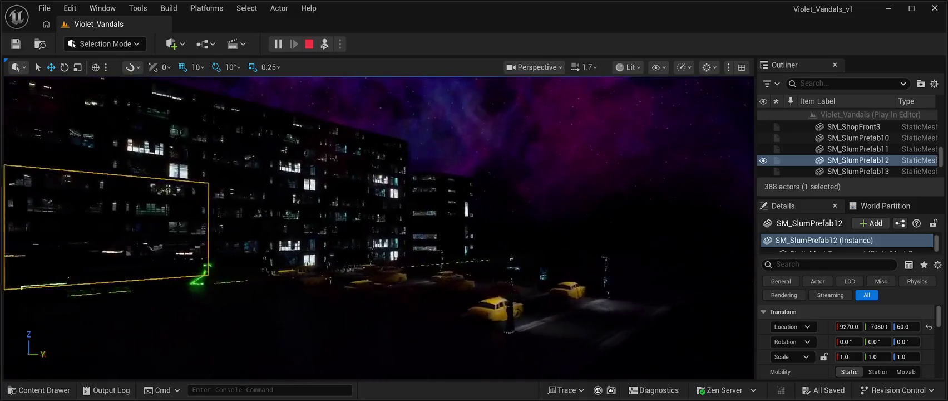
Inspect the motorbike, nebula sky, stars backdrop and DirectionalLight, then stop the play session
click(423, 167)
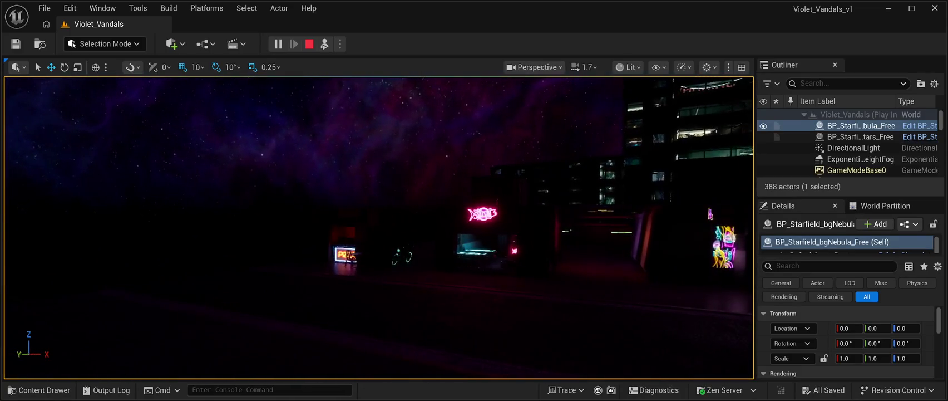
click(373, 262)
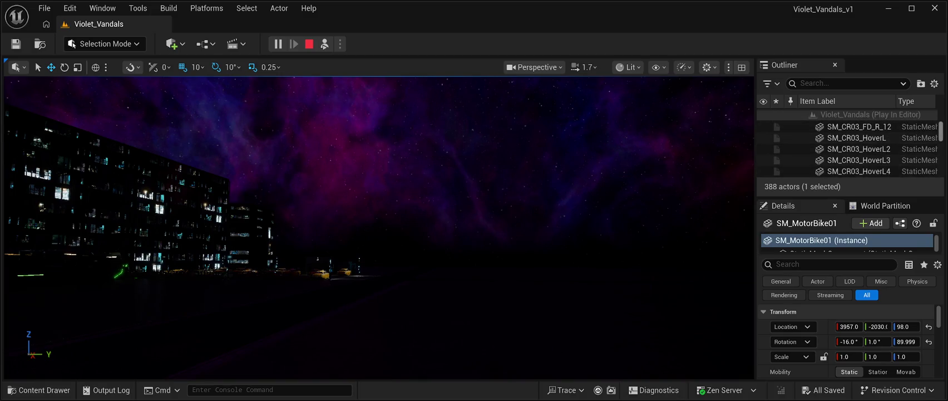
click(861, 126)
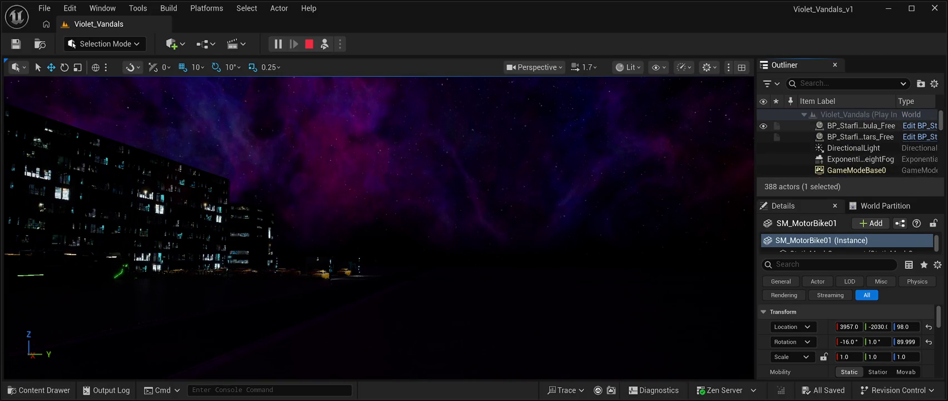
click(861, 137)
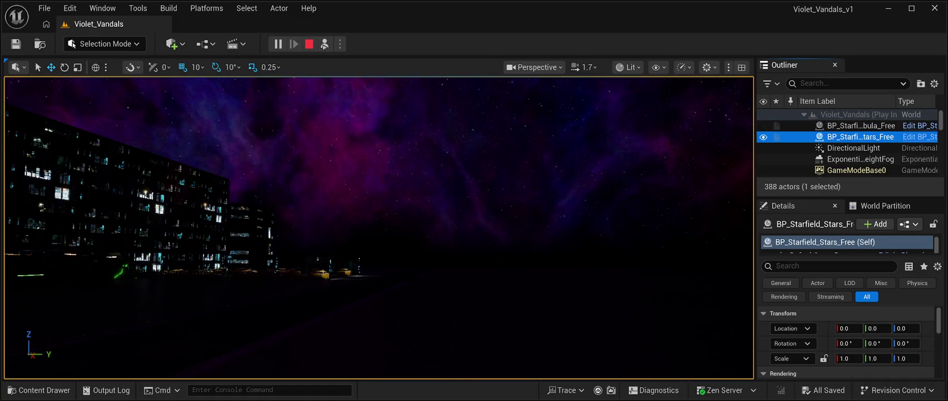
click(861, 148)
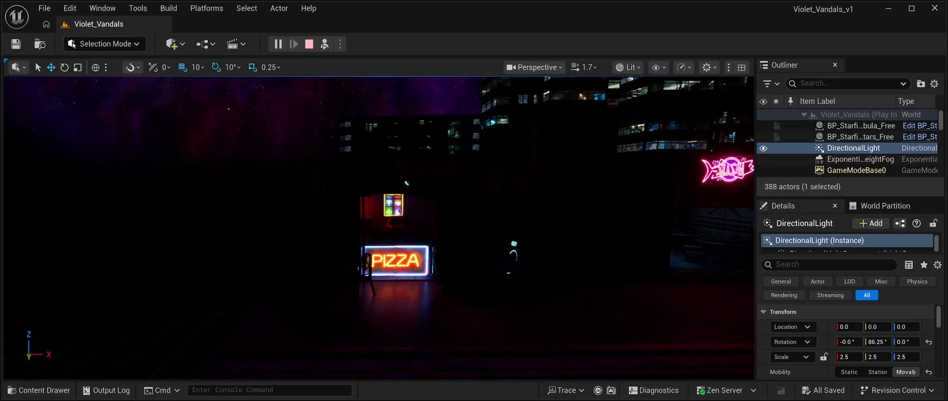
click(309, 44)
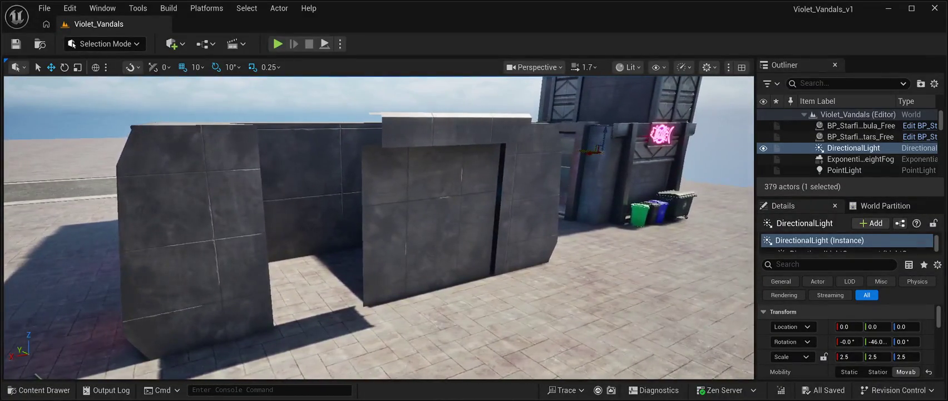
Select SM_RestaurantWallIn and try it at several X, Y and height positions
click(428, 223)
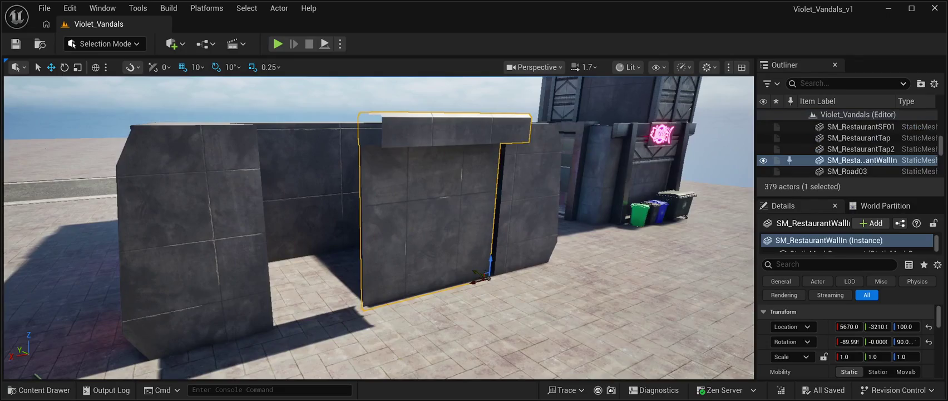
drag(475, 278, 478, 284)
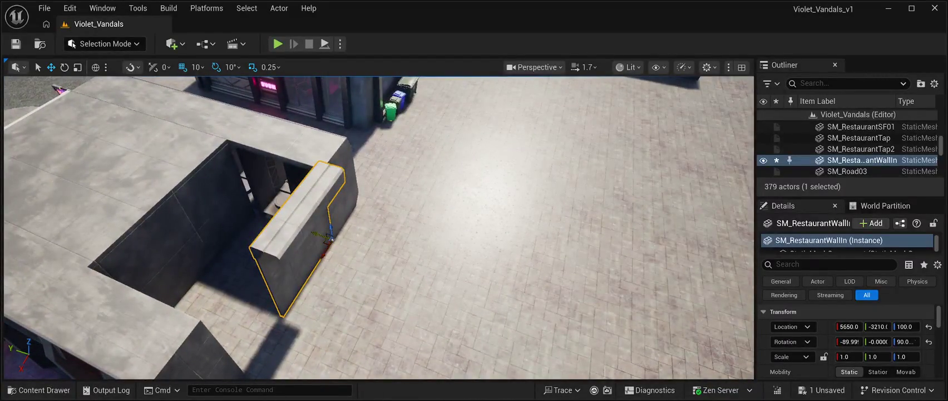
drag(329, 236, 316, 233)
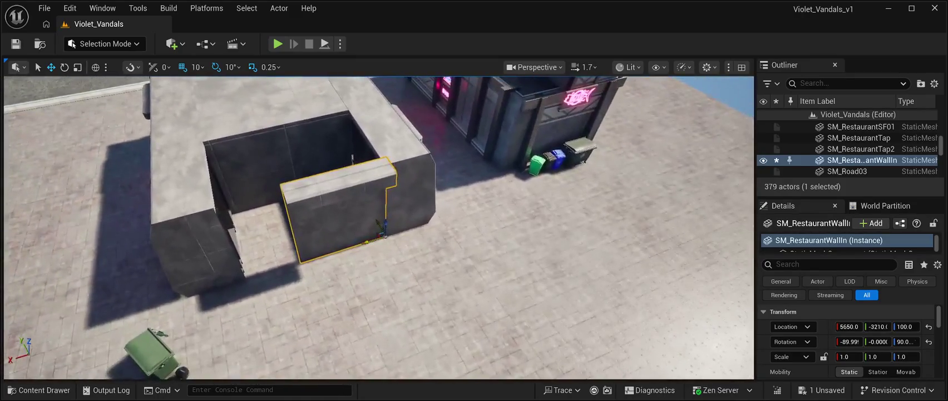
drag(385, 224, 373, 212)
key(f)
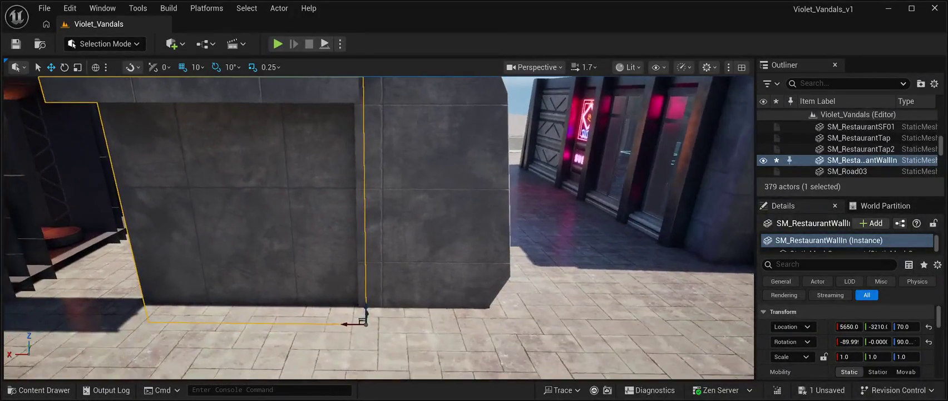
drag(345, 323, 340, 323)
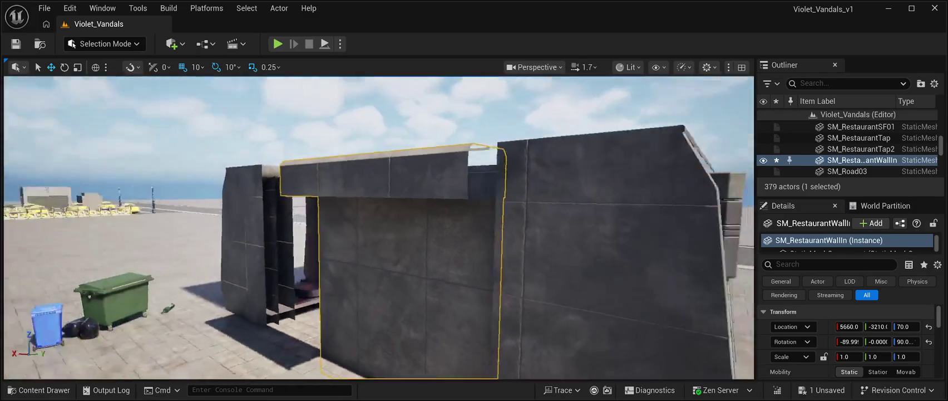
key(f)
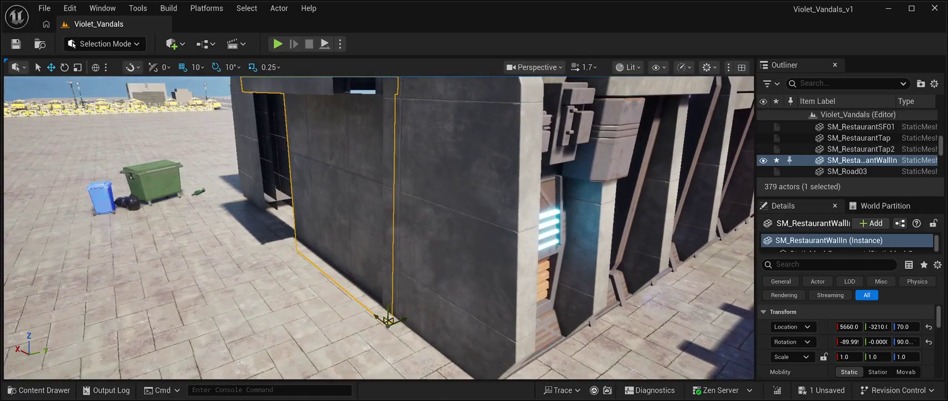
drag(402, 320, 439, 311)
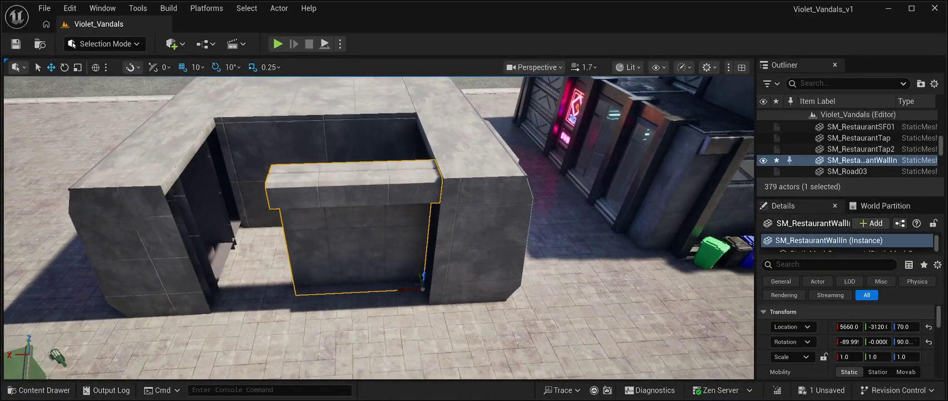
Turn the wall about its vertical axis, reposition it, then delete it
key(e)
drag(409, 309, 387, 270)
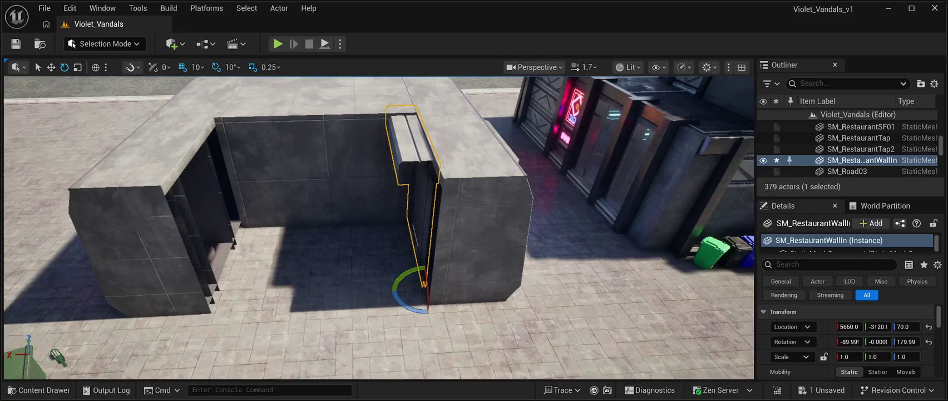
click(50, 66)
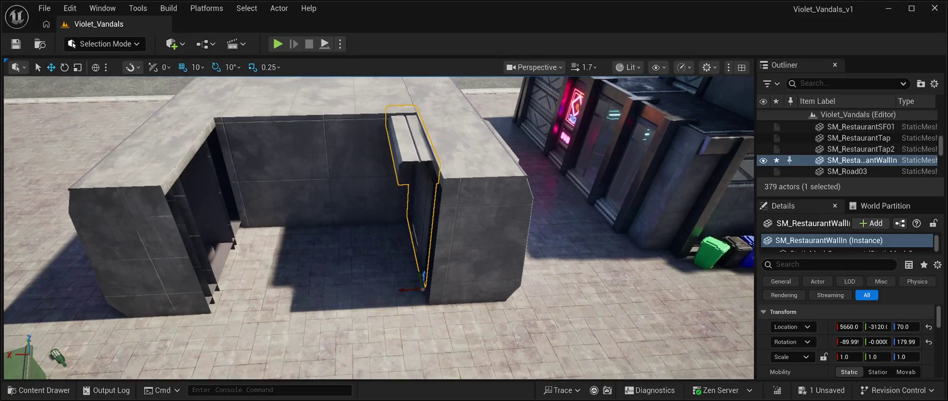
mouse_move(421, 277)
mouse_down()
mouse_move(417, 285)
mouse_move(398, 273)
mouse_up()
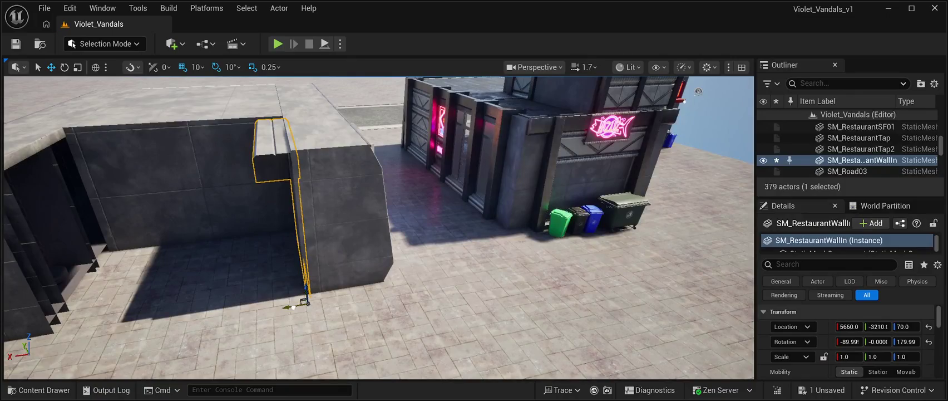
drag(293, 307, 290, 308)
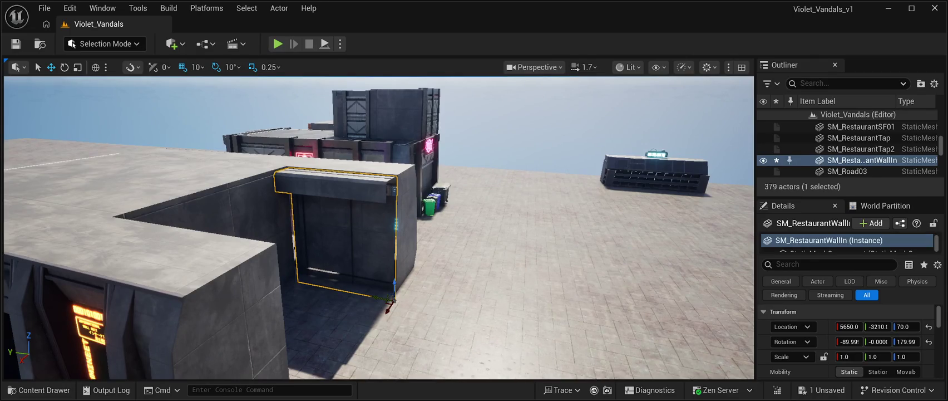
key(Delete)
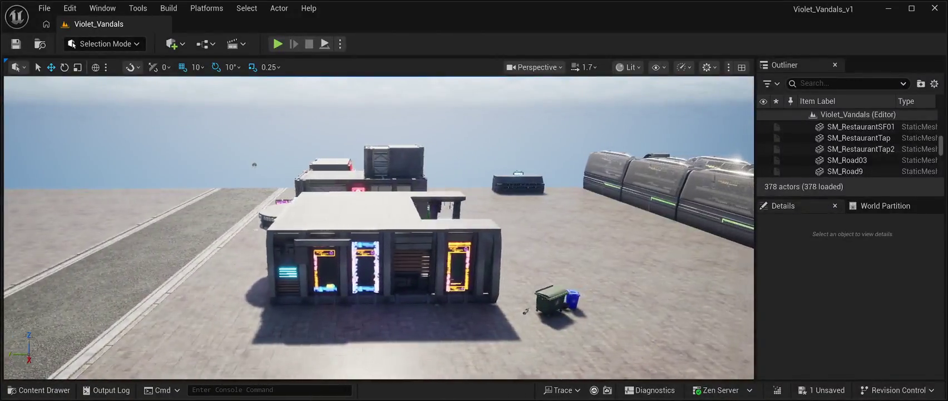
Open the Content Drawer and browse to the CyberPunkMegapack Textures folder (809 items)
click(39, 390)
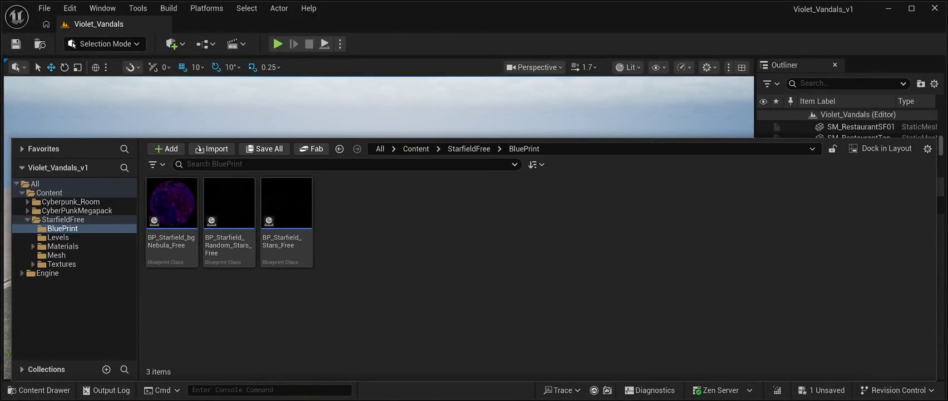
click(63, 219)
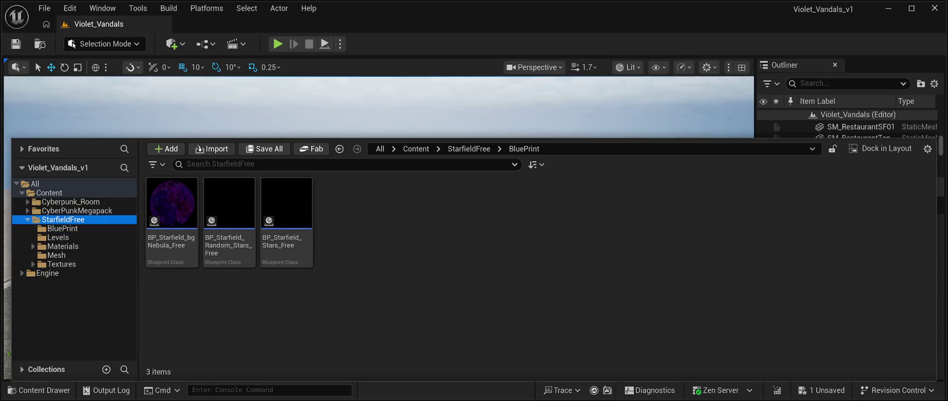
click(77, 210)
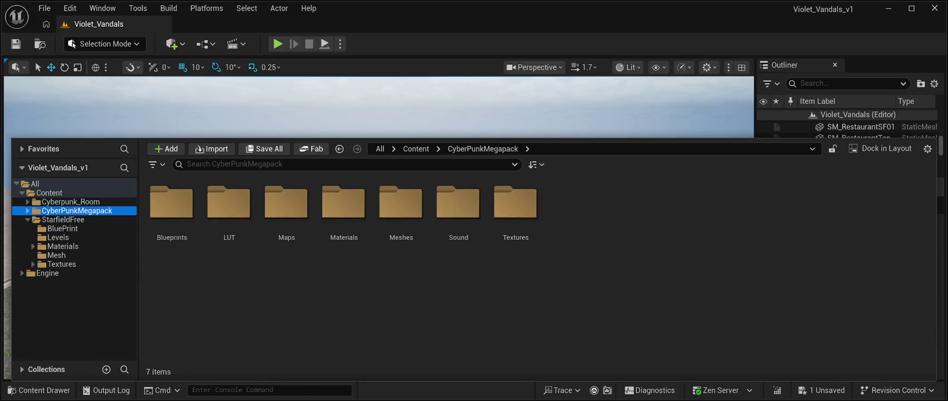
click(71, 201)
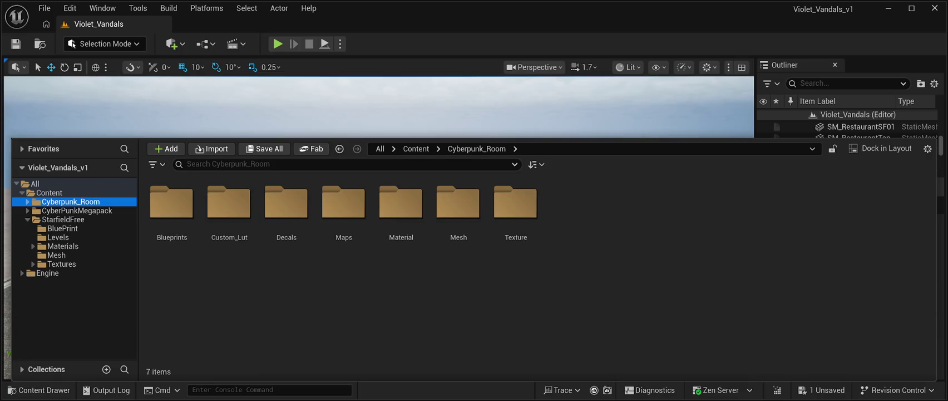
click(77, 210)
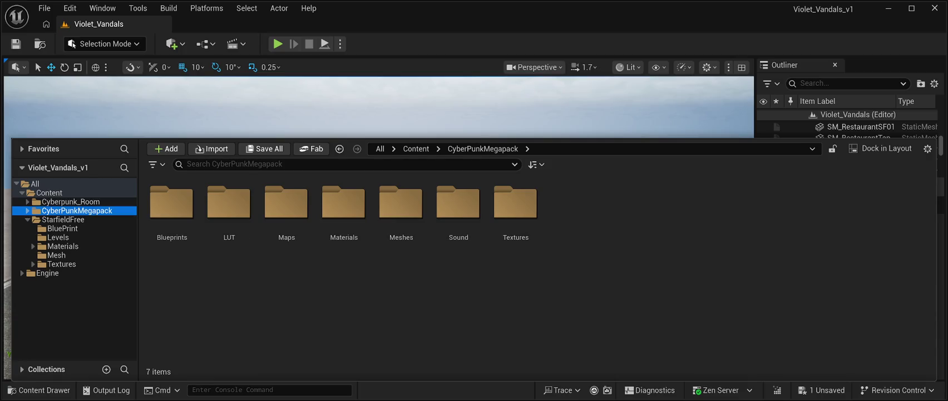
double_click(516, 202)
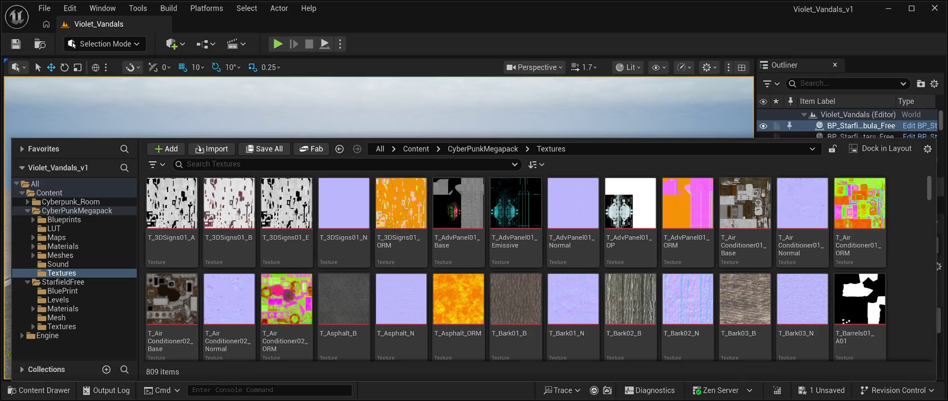
Browse the CyberPunkMegapack Meshes, collapse the drawer and select the SM_Slums49 wall panel in the level
click(60, 255)
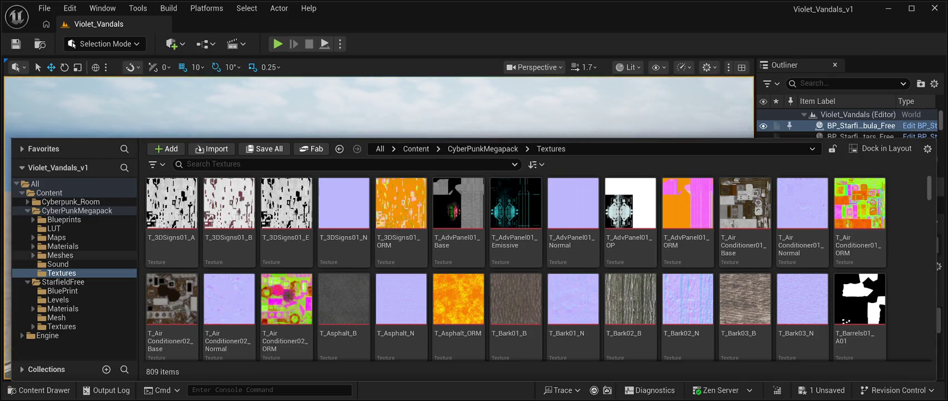
scroll(631, 301, down, 2)
scroll(516, 267, down, 10)
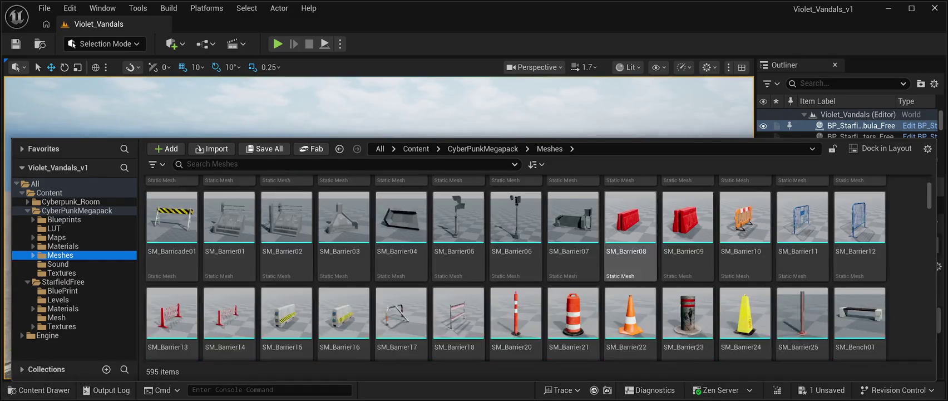
scroll(516, 250, down, 15)
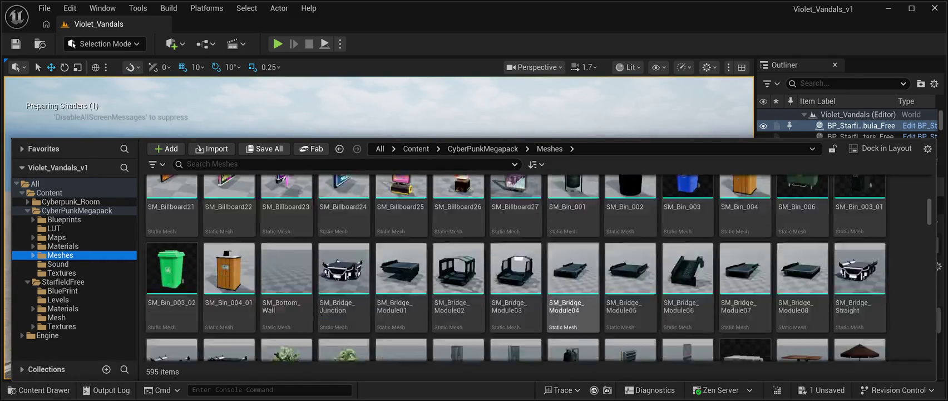
scroll(516, 251, up, 3)
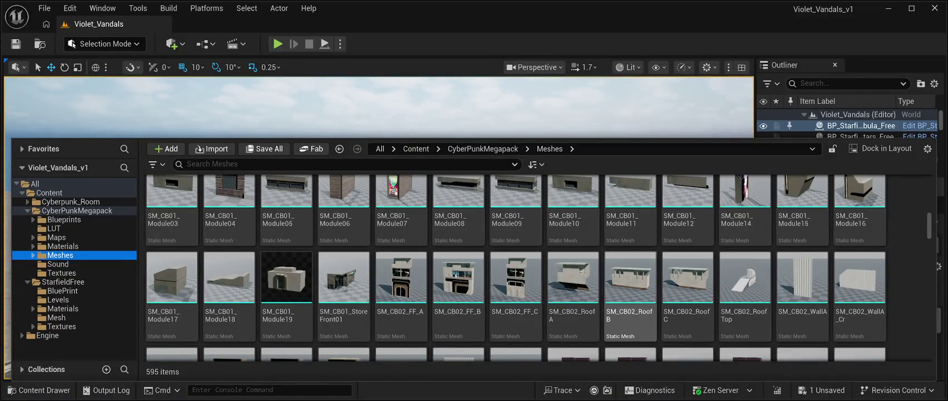
scroll(516, 251, down, 20)
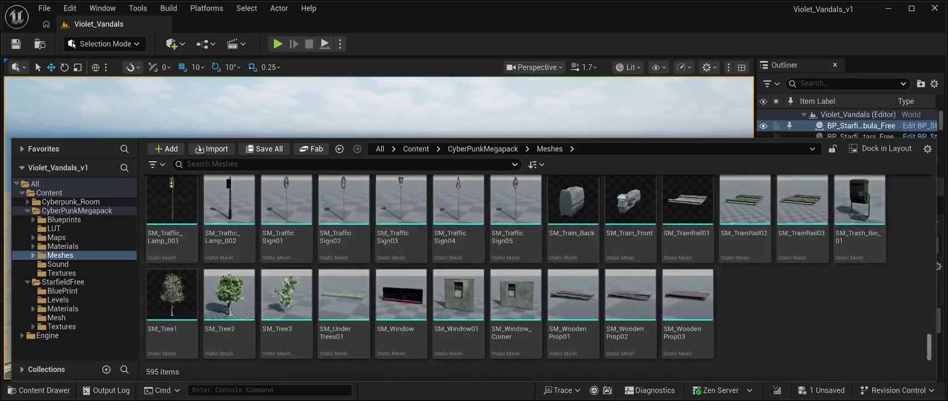
scroll(516, 262, up, 10)
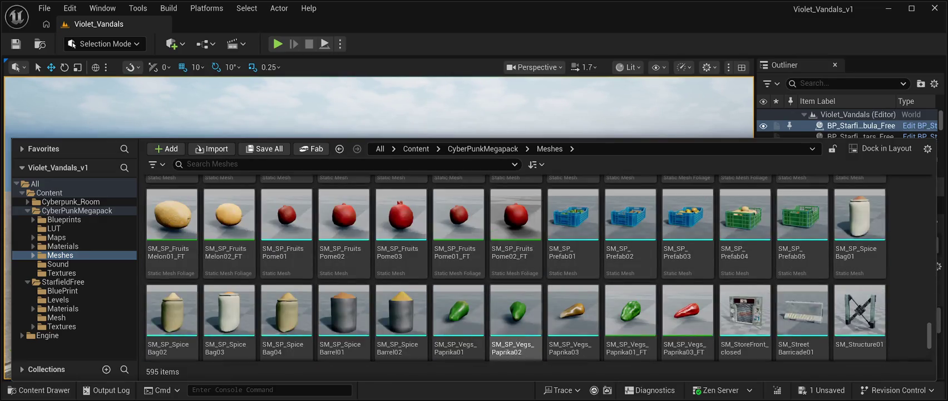
scroll(516, 262, up, 10)
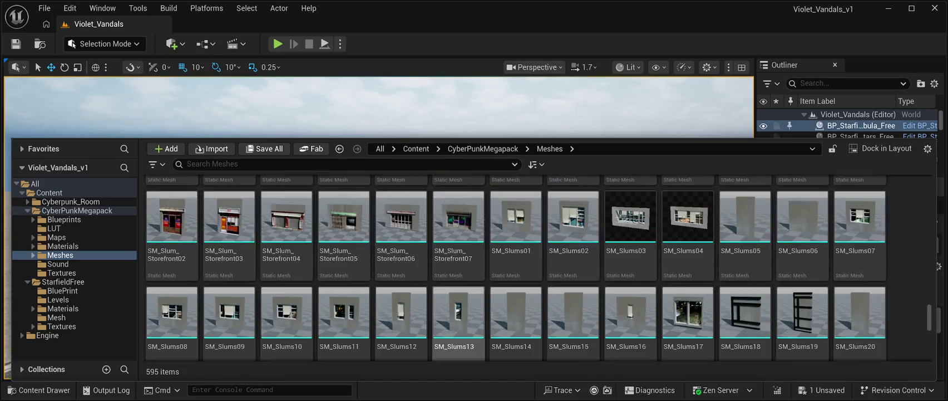
scroll(458, 262, up, 2)
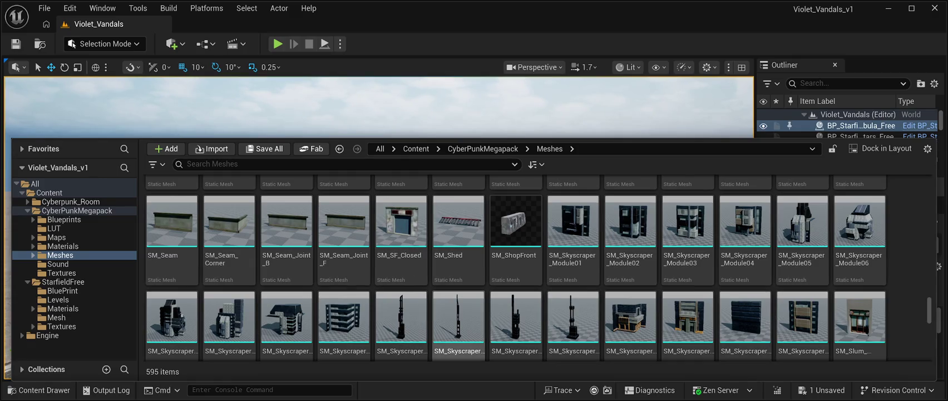
scroll(173, 323, up, 10)
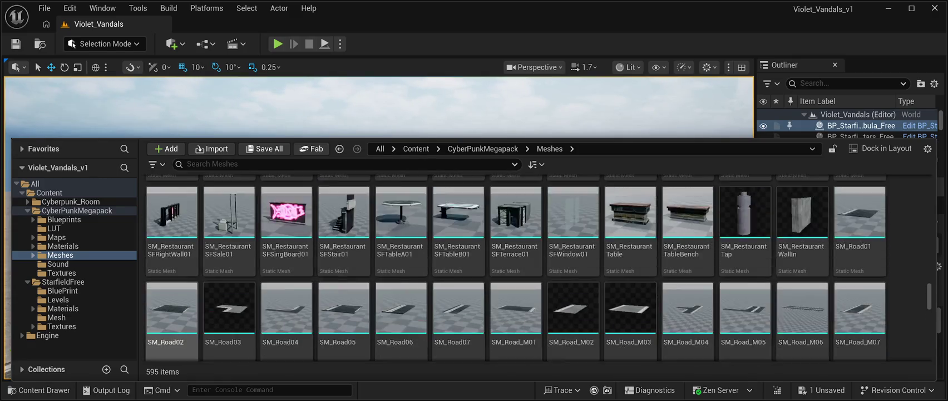
scroll(173, 323, up, 3)
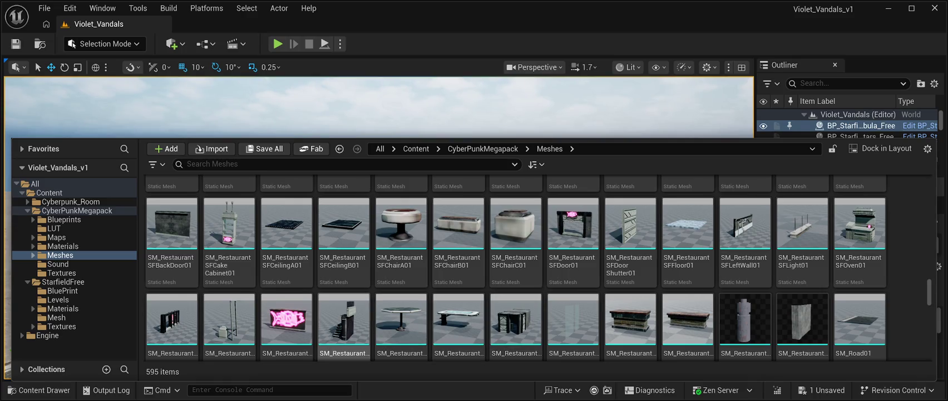
scroll(516, 269, down, 3)
scroll(515, 269, down, 5)
scroll(630, 301, down, 4)
scroll(631, 301, down, 4)
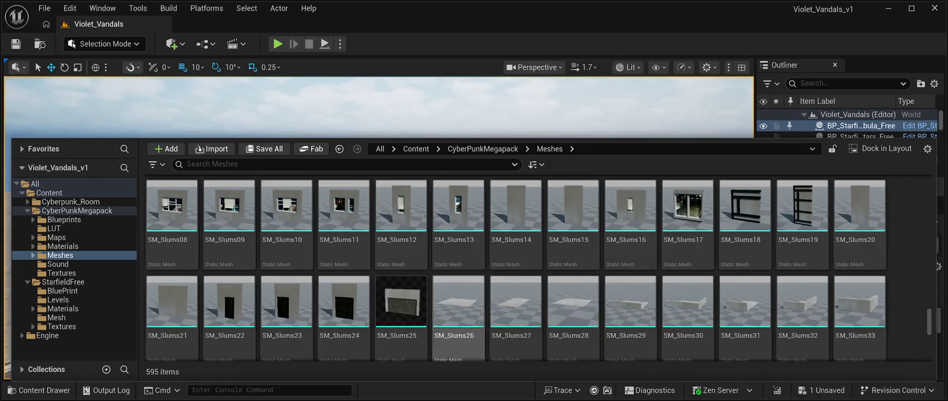
scroll(516, 262, down, 8)
scroll(515, 262, down, 5)
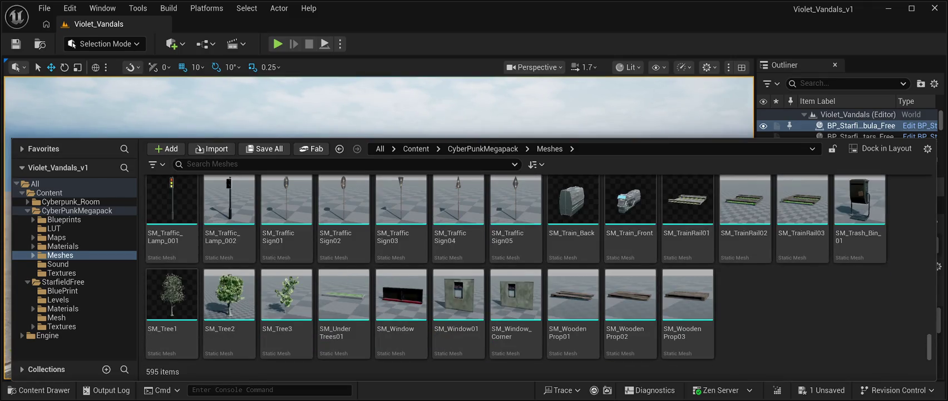
scroll(516, 261, up, 5)
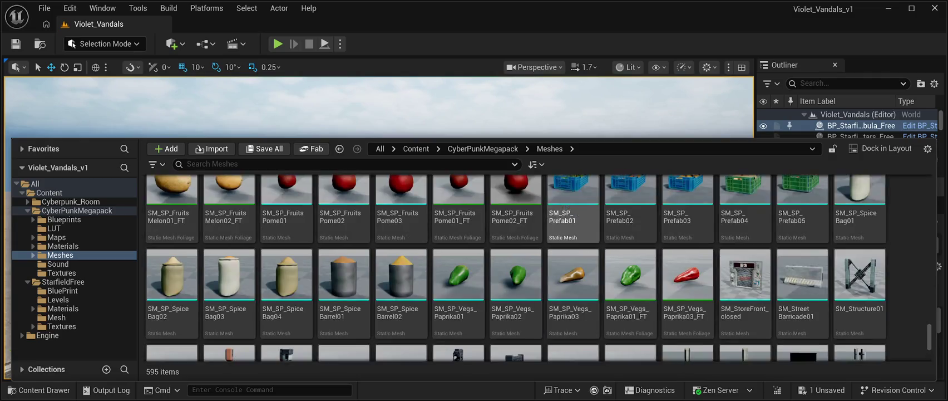
scroll(573, 223, up, 2)
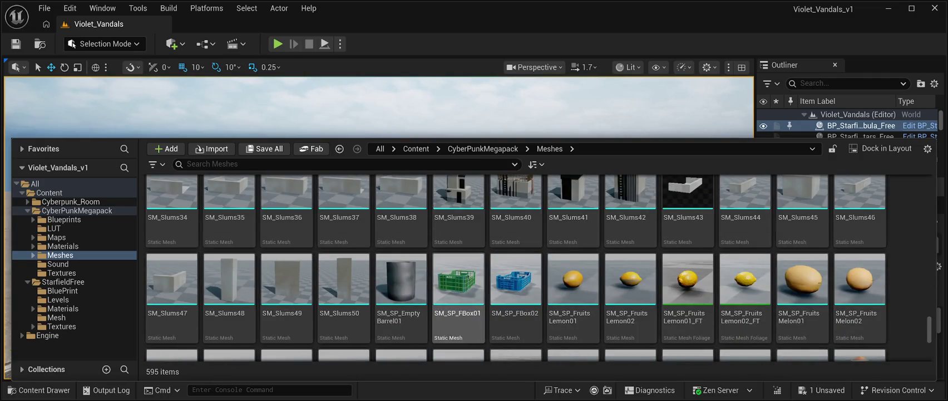
scroll(515, 268, up, 2)
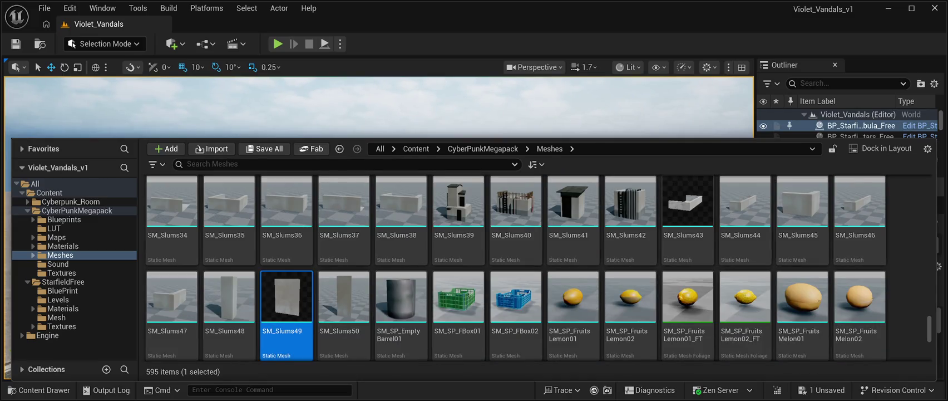
key(ctrl+space)
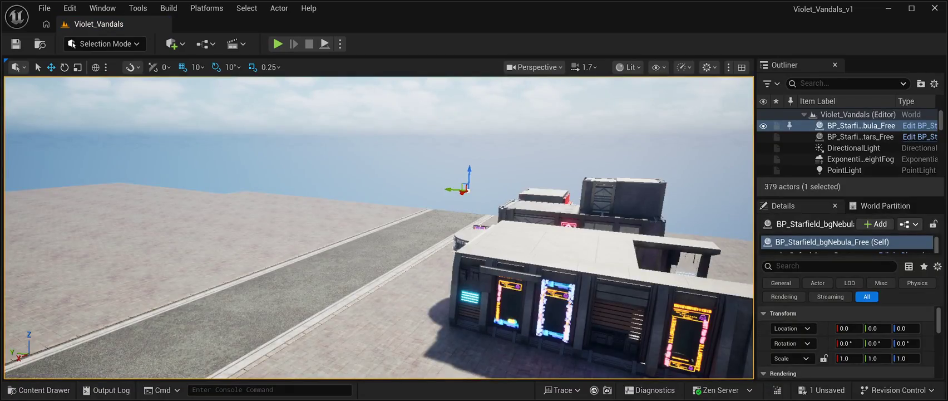
click(364, 195)
Move SM_Slums49 toward the buildings at about X 6000 and turn it 180° about Z
key(f)
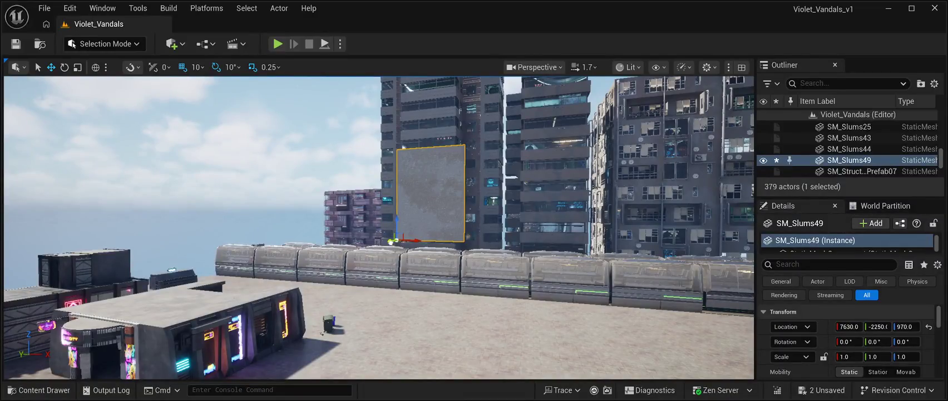
drag(392, 241, 501, 236)
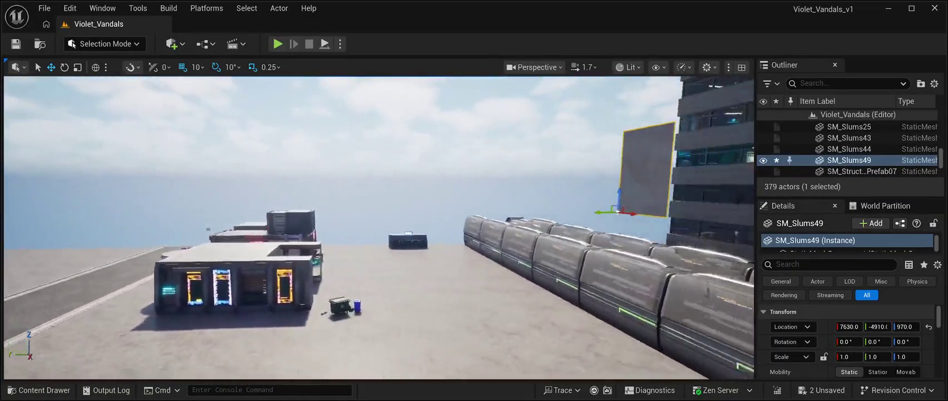
drag(526, 212, 452, 201)
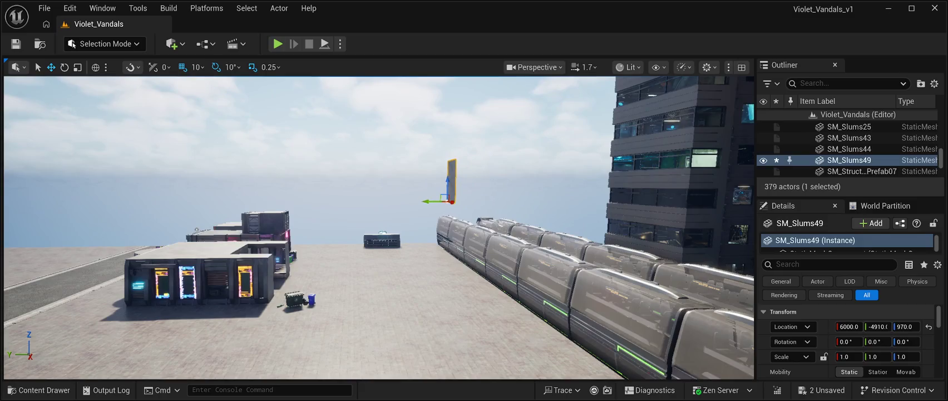
mouse_move(470, 167)
mouse_down()
mouse_move(490, 190)
mouse_move(526, 174)
mouse_up()
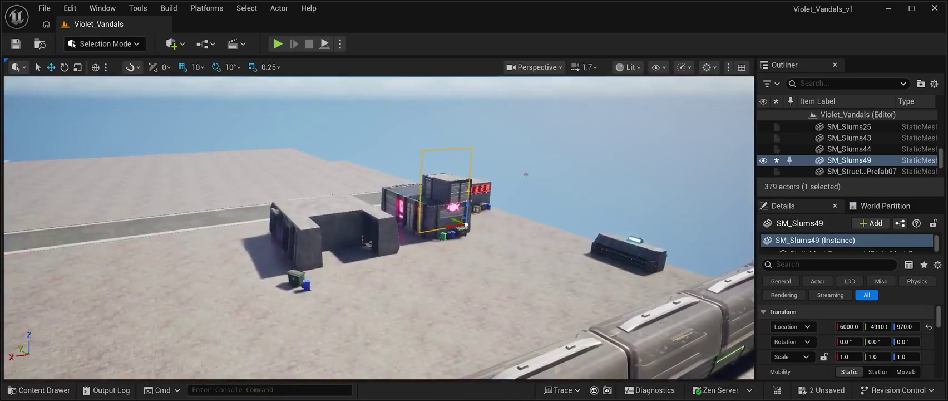
key(e)
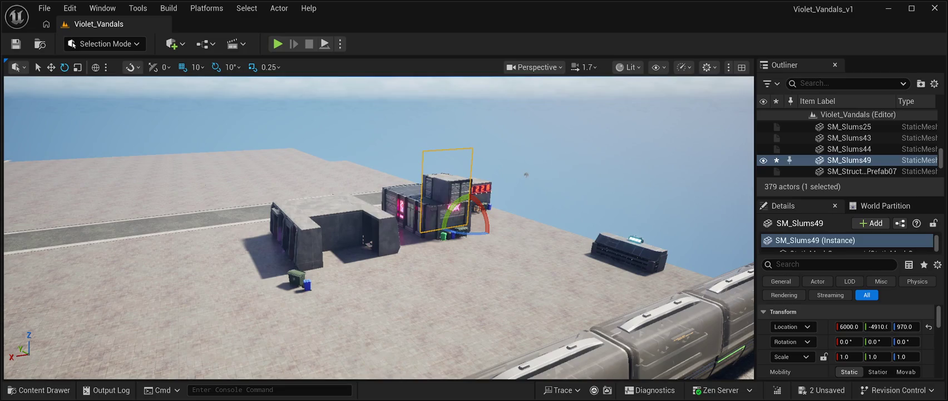
drag(526, 174, 526, 174)
key(w)
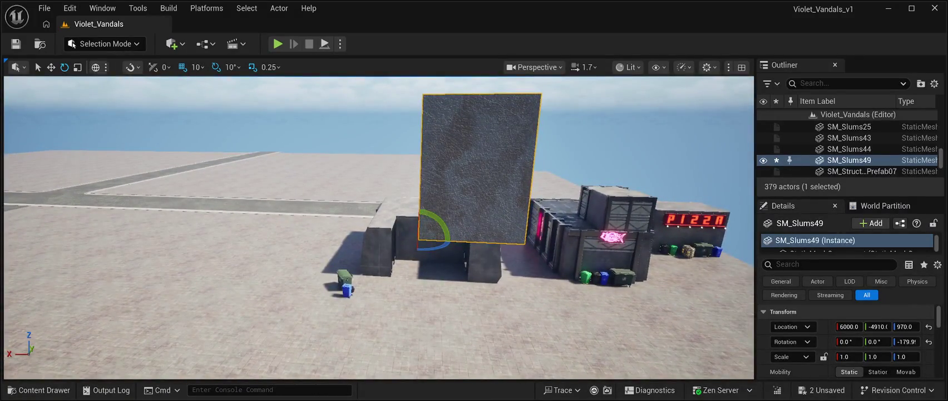
key(w)
Lower the panel to the ground and slide it into the grey building's front at 5960, -3200, 110
drag(422, 221, 421, 389)
key(f)
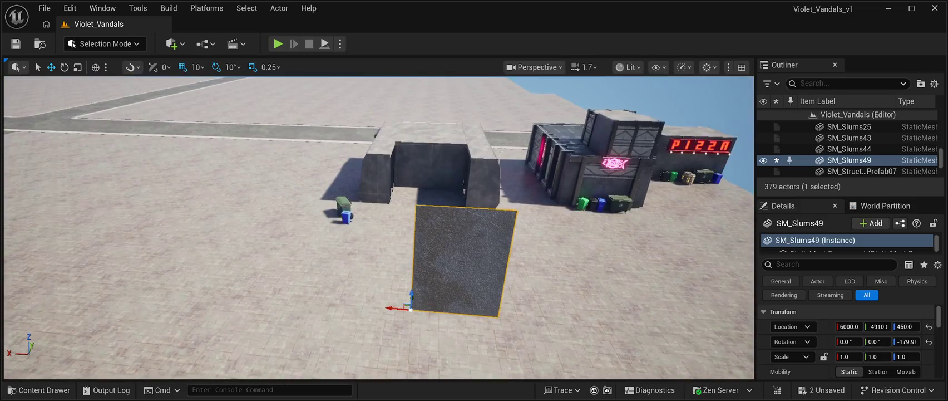
drag(410, 305, 418, 370)
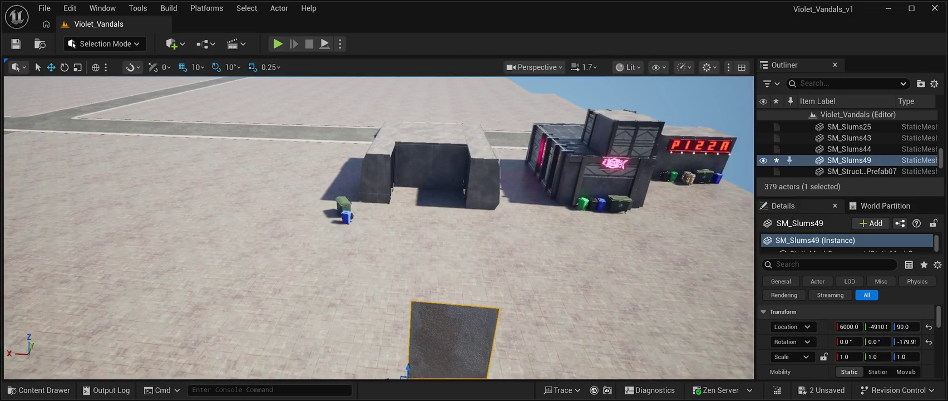
key(f)
mouse_move(382, 272)
mouse_down()
mouse_move(377, 307)
mouse_move(384, 282)
mouse_move(399, 265)
mouse_move(396, 284)
mouse_move(429, 234)
mouse_up()
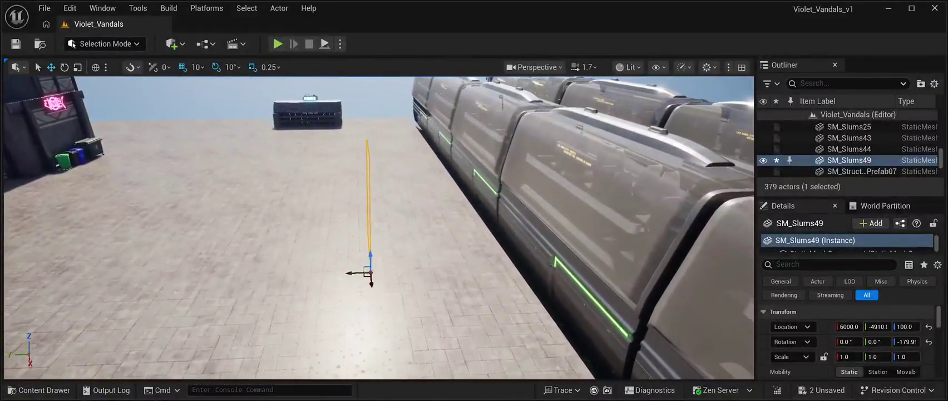
mouse_move(351, 273)
mouse_down()
mouse_move(95, 275)
mouse_move(273, 278)
mouse_move(96, 259)
mouse_move(97, 268)
mouse_up()
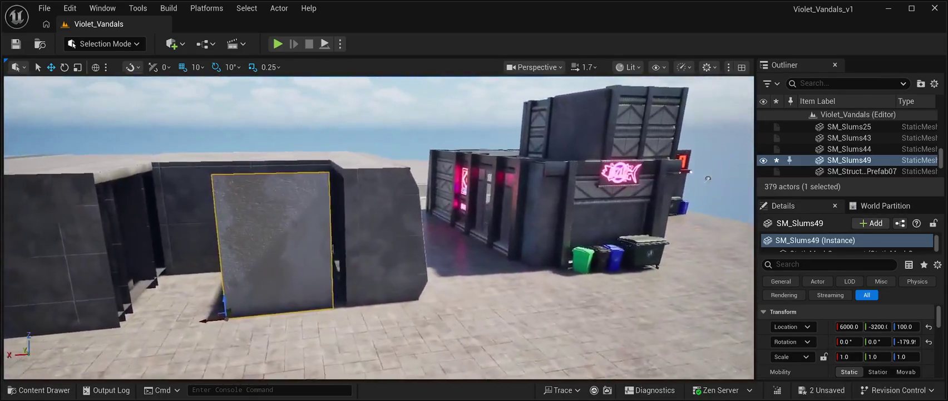
mouse_move(211, 319)
mouse_down()
mouse_move(226, 322)
mouse_move(245, 299)
mouse_up()
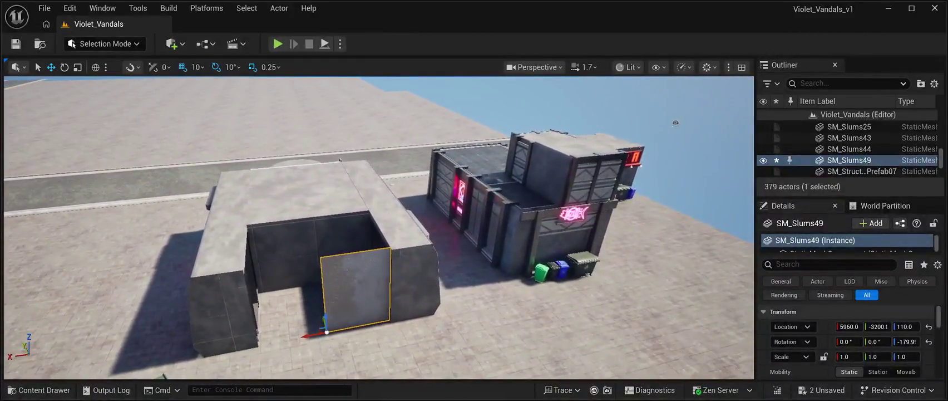
click(231, 222)
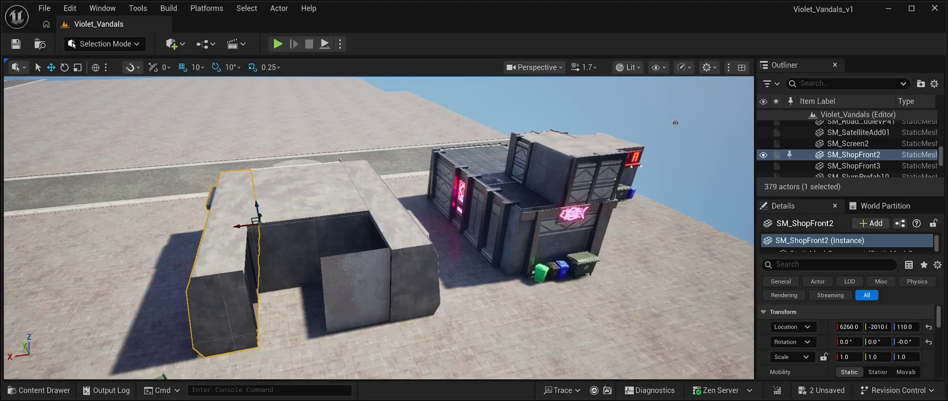
Stack duplicates of the SM_ShopFront2 and SM_ShopFront3 wall pieces on top, the first at X 6080
key(ctrl+d)
mouse_move(257, 214)
mouse_down()
mouse_move(250, 163)
mouse_move(261, 146)
mouse_up()
drag(232, 171, 275, 165)
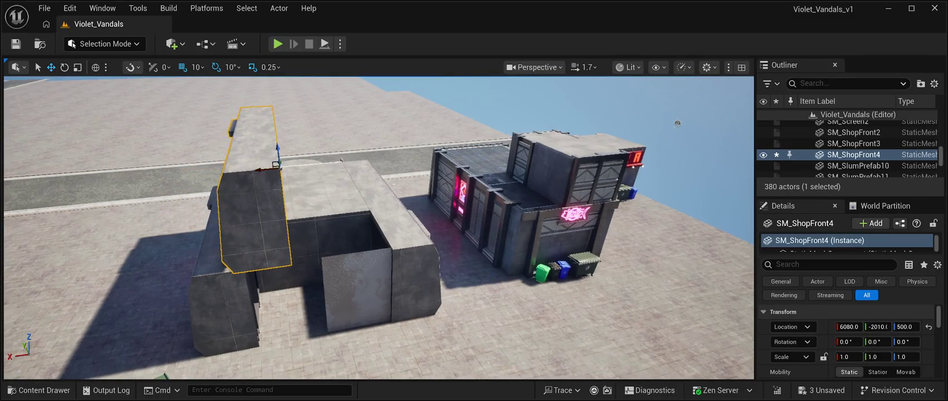
key(f)
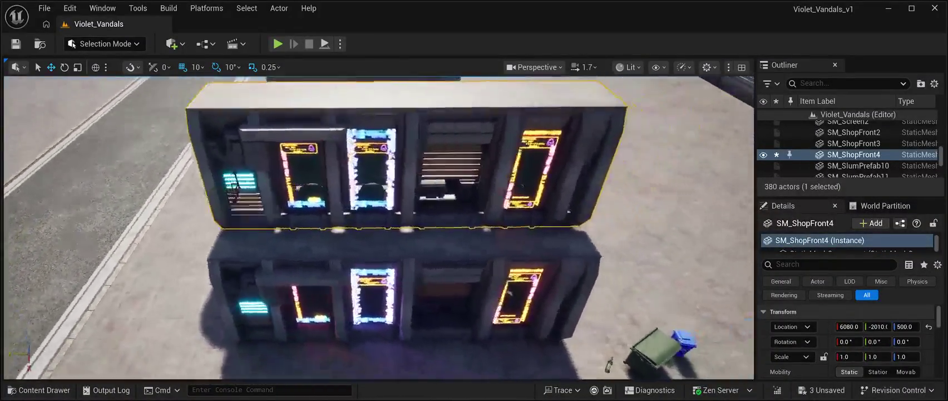
click(420, 184)
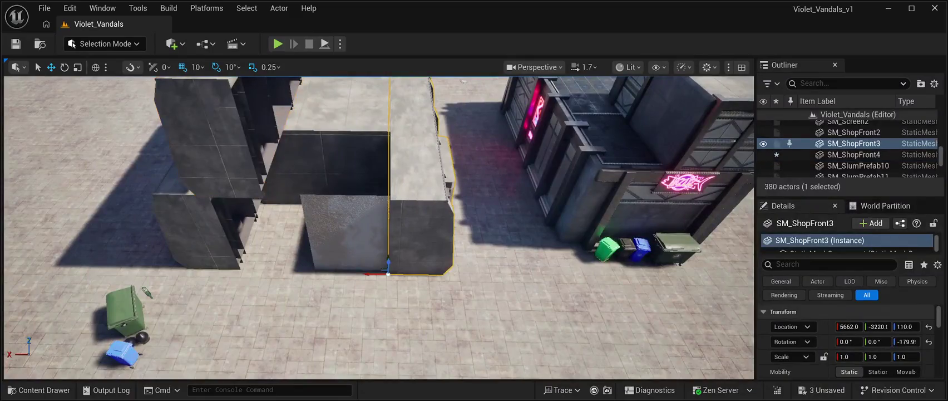
key(ctrl+d)
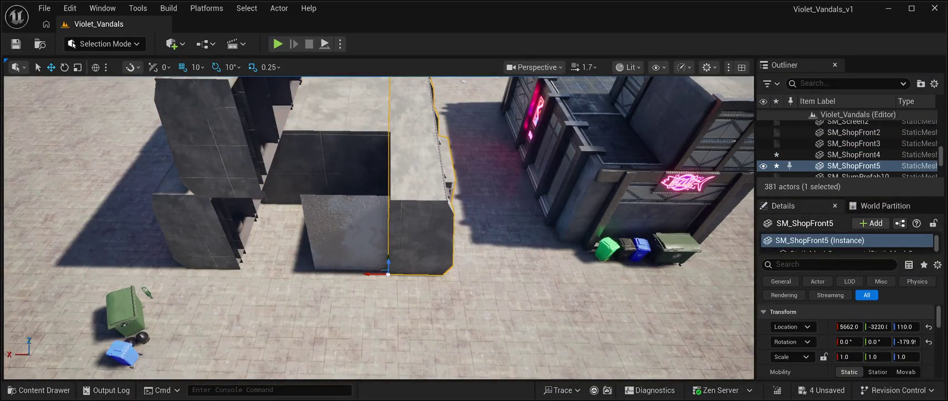
mouse_move(388, 263)
mouse_down()
mouse_move(394, 174)
mouse_move(348, 199)
mouse_up()
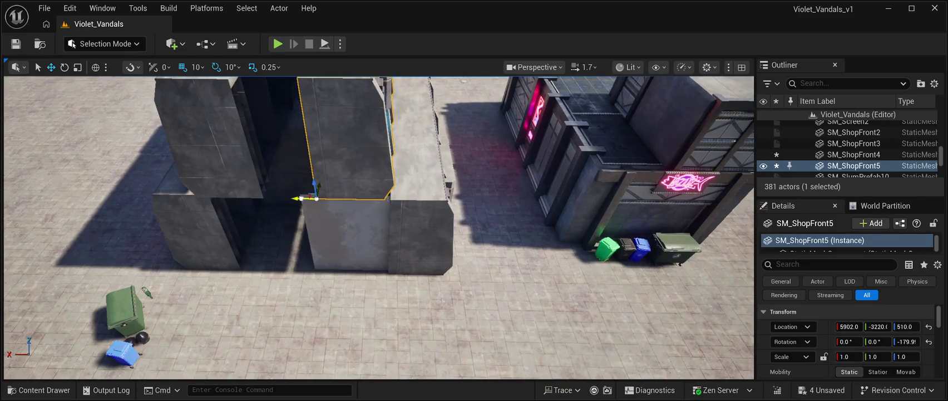
Nudge SM_ShopFront4 along X to about 6040 to close the gap
click(222, 139)
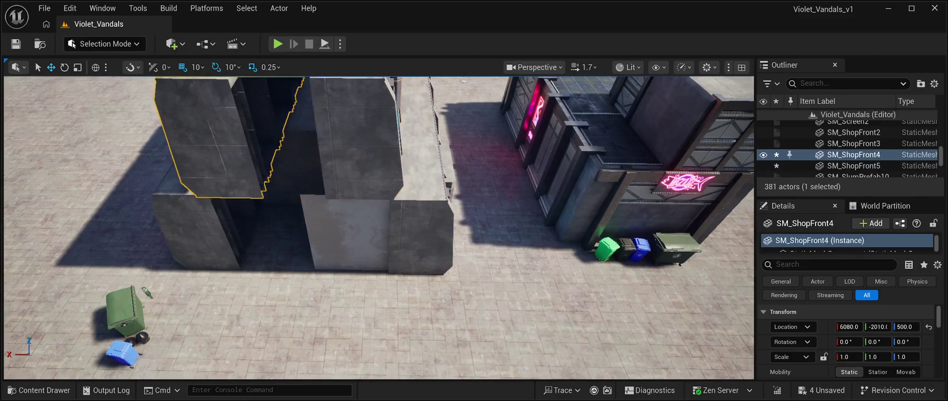
drag(378, 223, 356, 234)
mouse_move(266, 120)
mouse_down()
mouse_move(280, 119)
mouse_move(291, 92)
mouse_move(229, 202)
mouse_move(250, 156)
mouse_move(296, 202)
mouse_up()
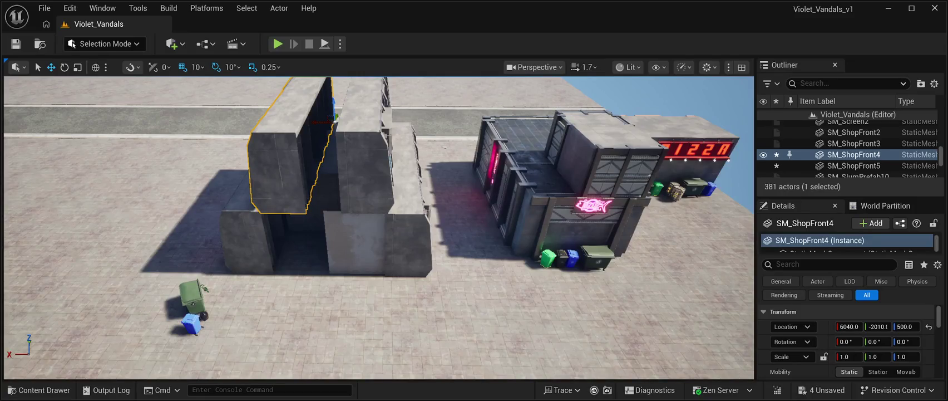
click(355, 242)
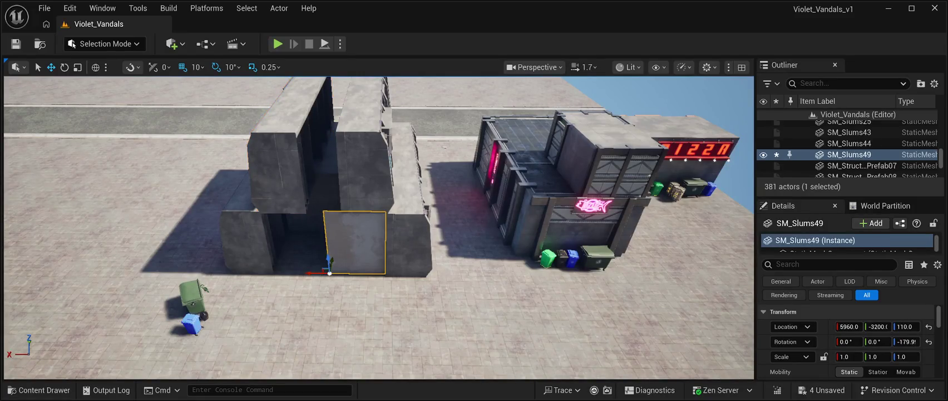
Duplicate SM_Slums49 and slide the copy along X beside the original
key(ctrl+d)
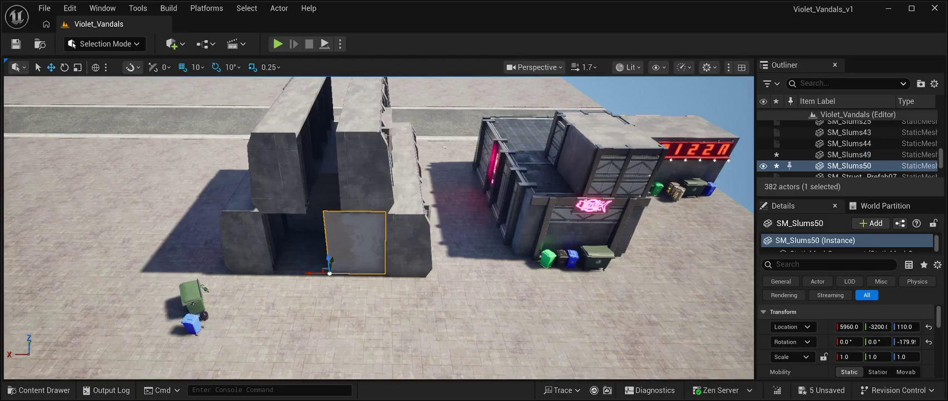
drag(313, 260, 260, 260)
scroll(379, 228, up, 10)
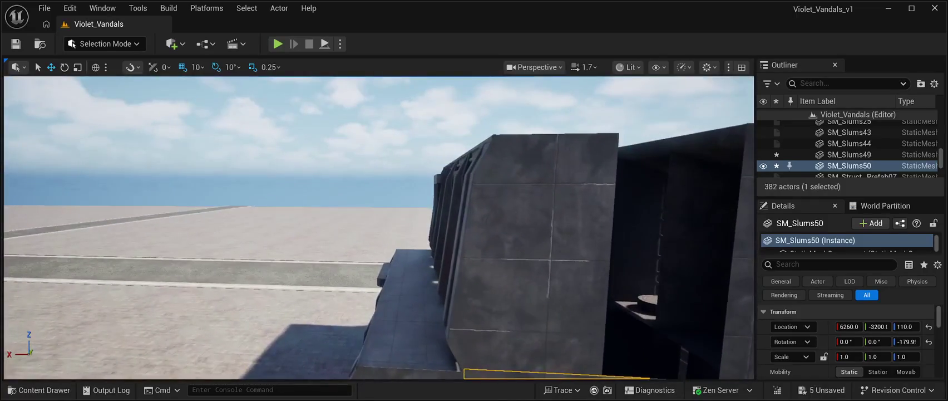
click(222, 122)
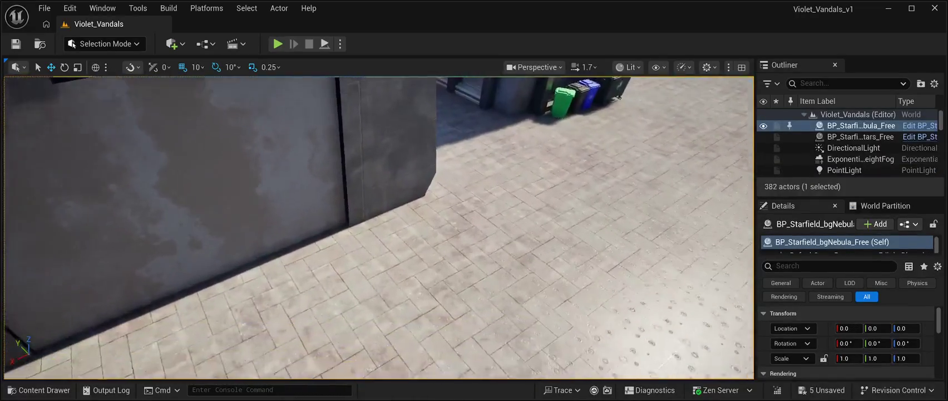
mouse_move(379, 228)
mouse_down()
mouse_move(401, 226)
mouse_move(367, 222)
mouse_move(373, 261)
mouse_move(362, 217)
mouse_up()
Stack another SM_Slums49 copy on the upper storey and set it and SM_ShopFront5 to height 500
click(362, 234)
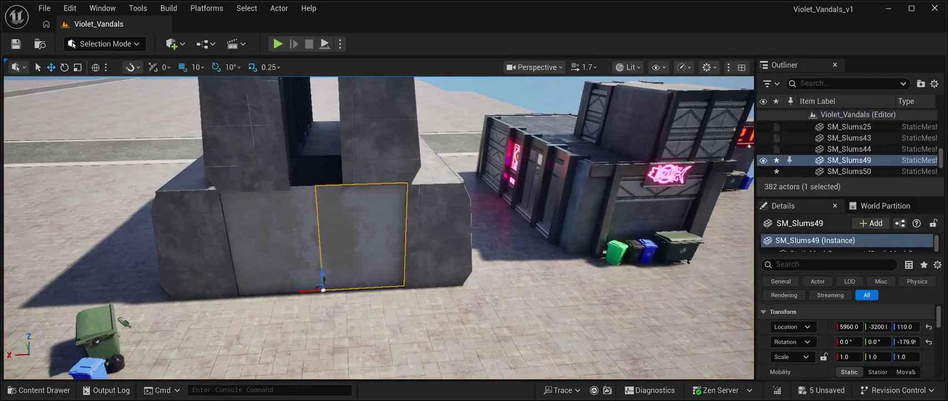
key(ctrl+d)
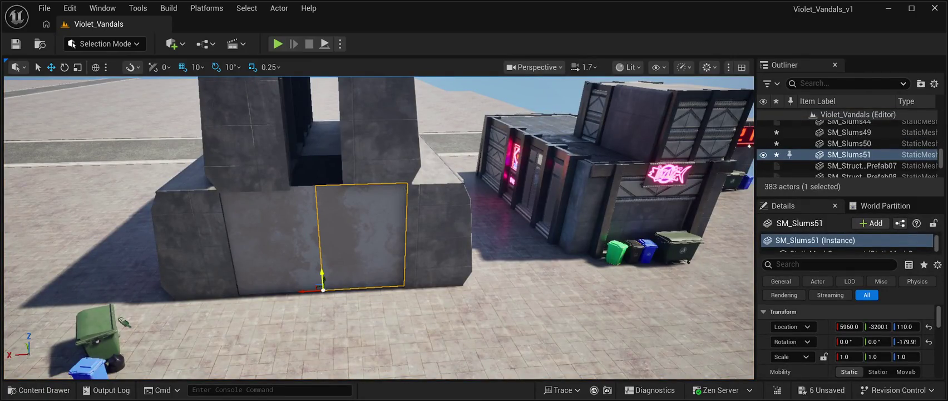
drag(322, 276, 328, 162)
drag(301, 185, 251, 190)
key(f)
drag(310, 254, 310, 256)
click(417, 211)
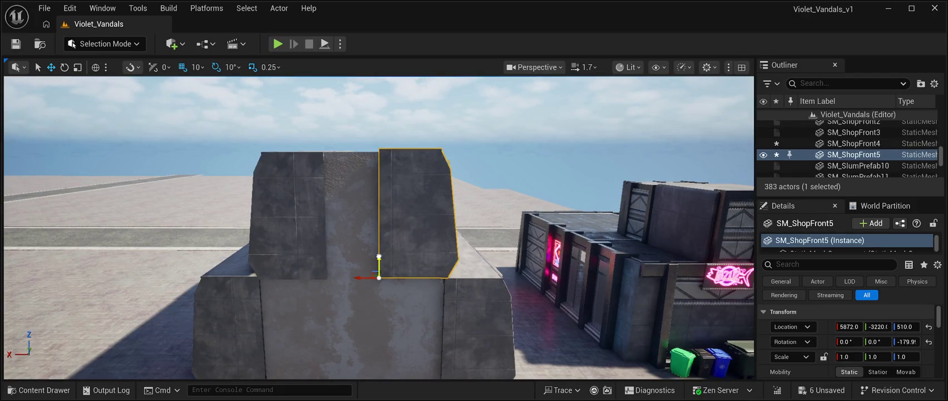
drag(379, 257, 379, 260)
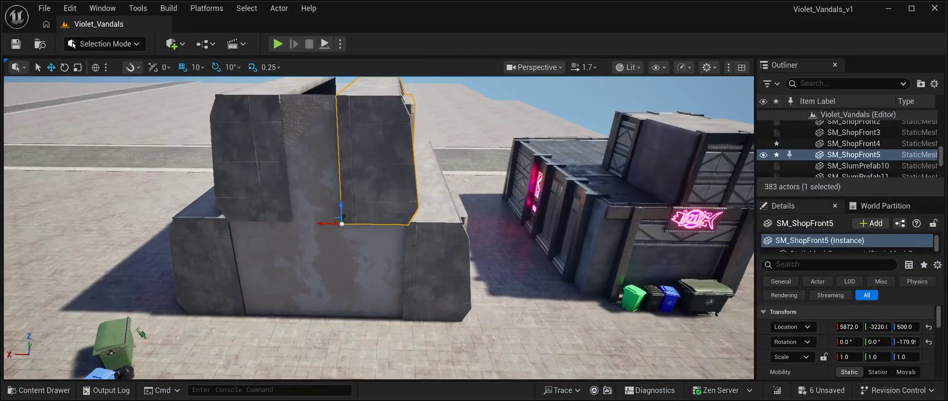
click(311, 159)
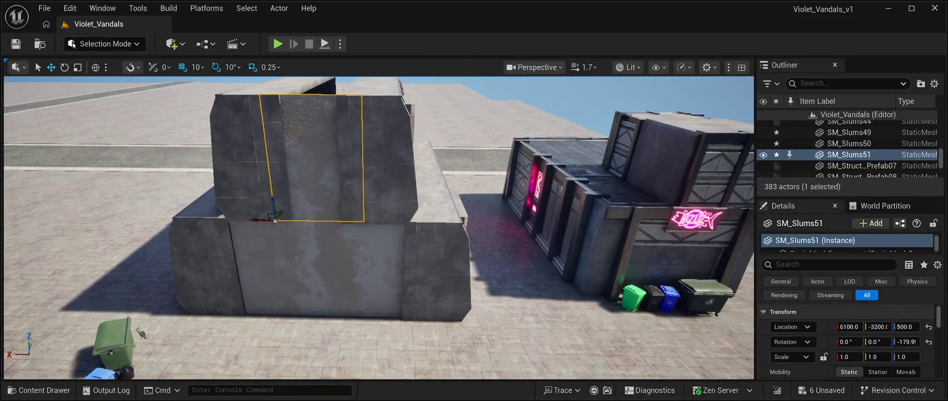
Duplicate SM_Slums51, turn it 180° and move it to the ClubCity side at 5820, -2030, 500
key(ctrl+d)
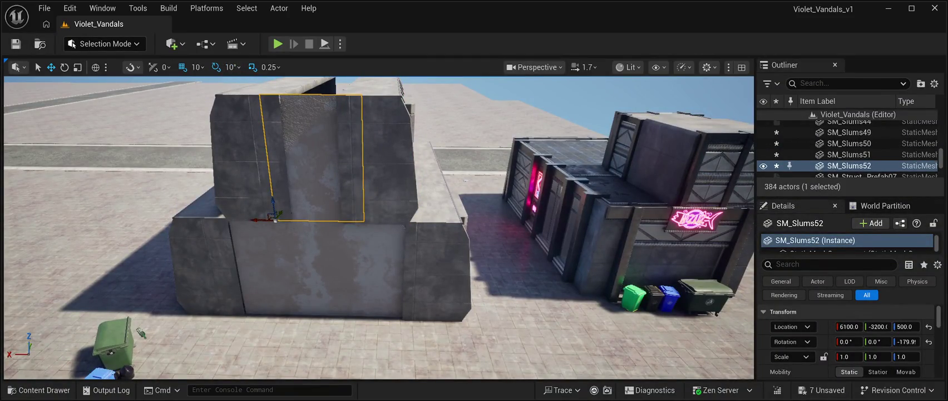
key(e)
mouse_move(278, 231)
mouse_down()
mouse_move(240, 220)
mouse_move(311, 223)
mouse_move(276, 254)
mouse_up()
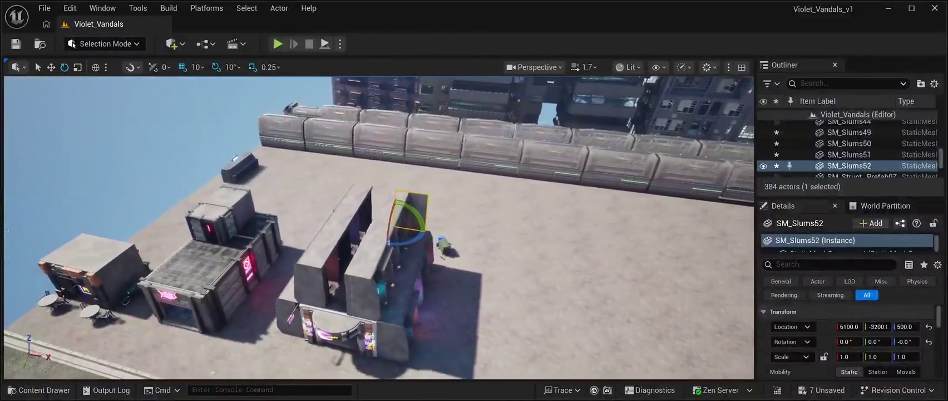
key(w)
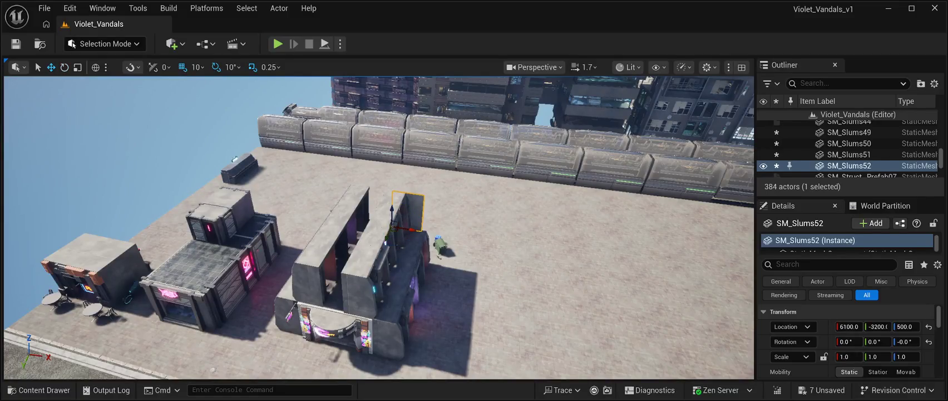
mouse_move(388, 237)
mouse_down()
mouse_move(348, 323)
mouse_move(318, 309)
mouse_move(333, 306)
mouse_move(306, 323)
mouse_up()
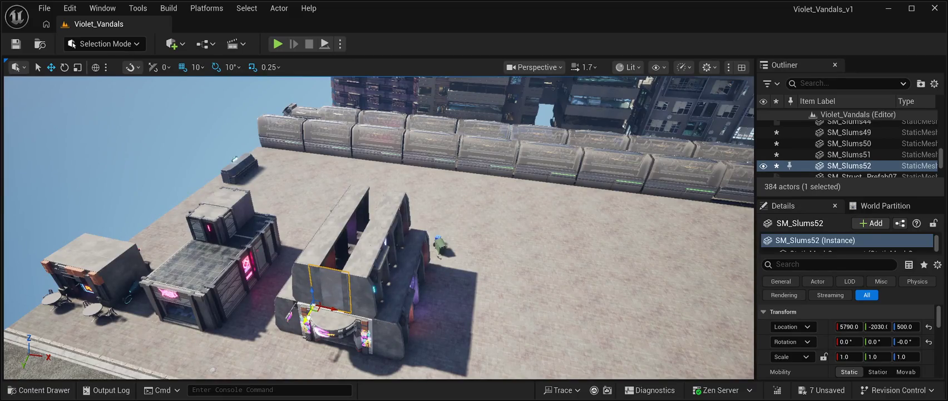
key(f)
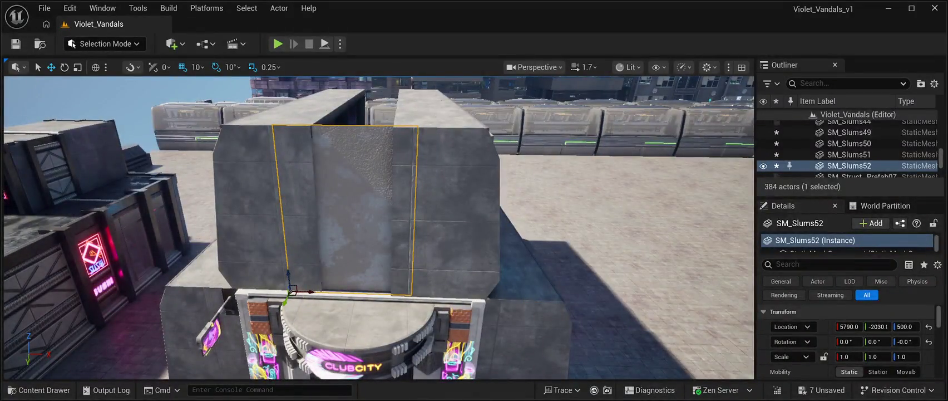
mouse_move(286, 299)
mouse_down()
mouse_move(302, 304)
mouse_move(321, 291)
mouse_up()
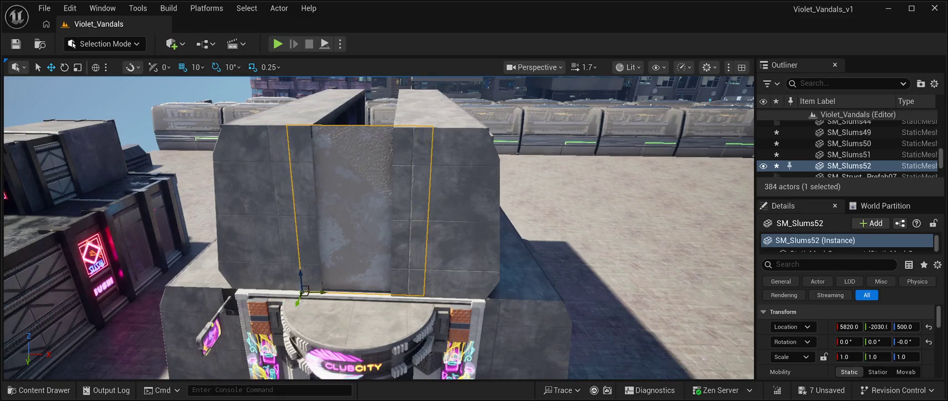
drag(379, 222, 156, 214)
click(39, 389)
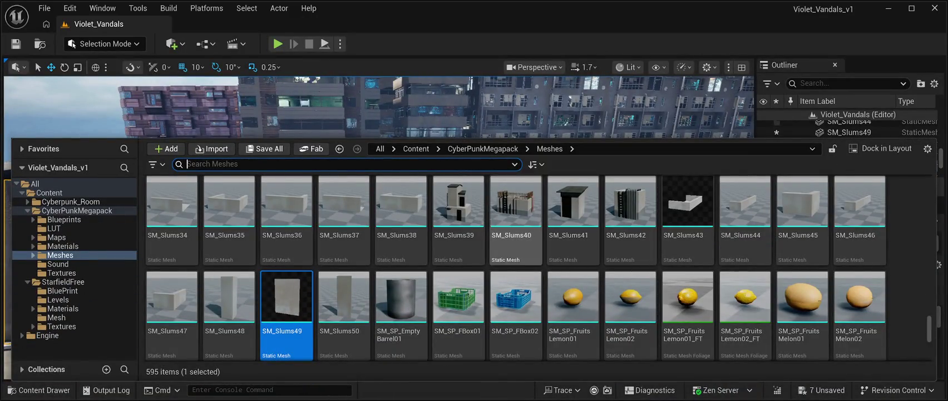
Search the Meshes folder for 'door' and drag SM_RestaurantSFDoorShutter01 into the level
text(glass)
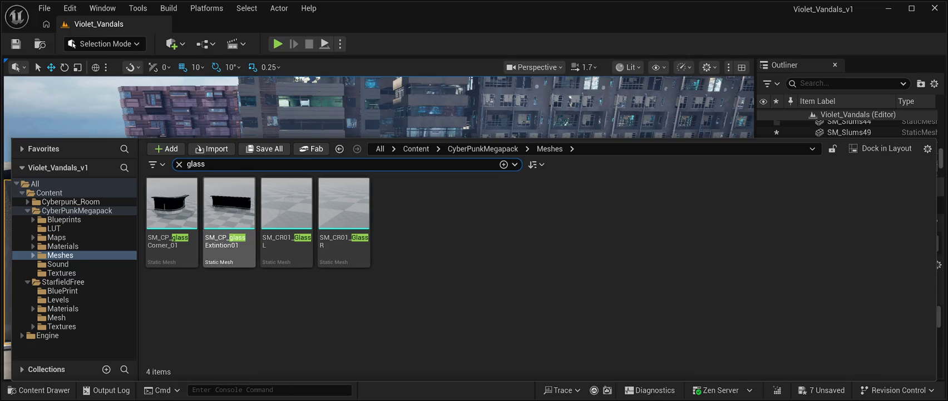
key(BackSpace)
key(BackSpace)
key(BackSpace)
text(door)
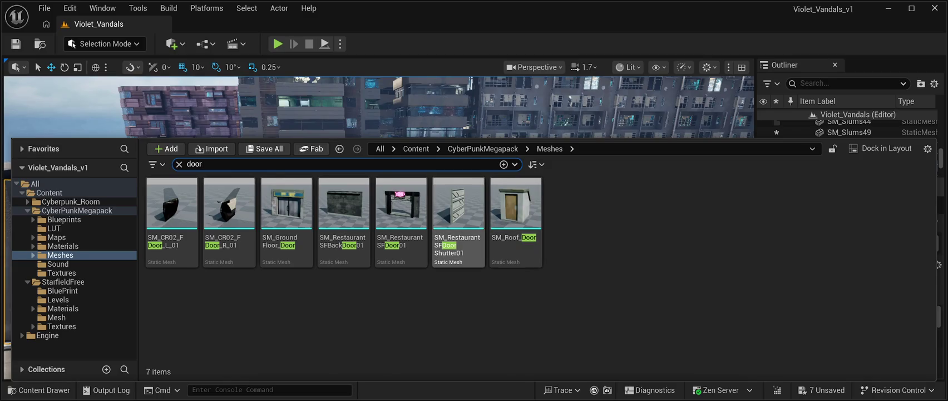
drag(459, 209, 421, 244)
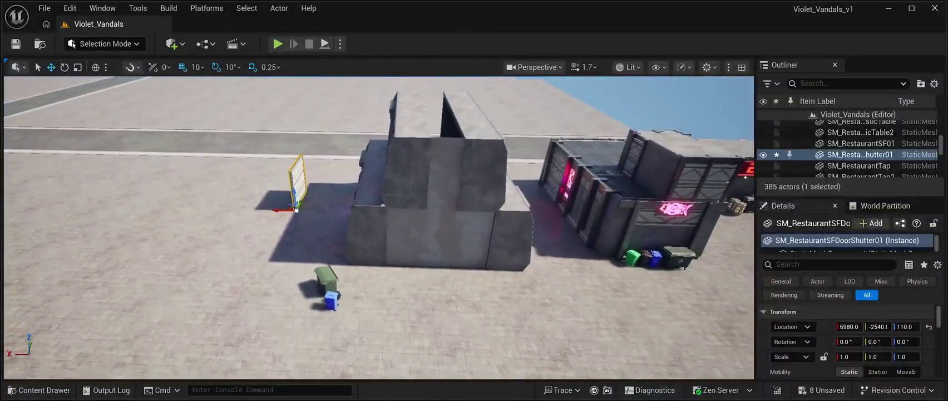
Move the door shutter beside the building and turn it -90° about Z
drag(879, 326, 841, 326)
drag(288, 287, 431, 304)
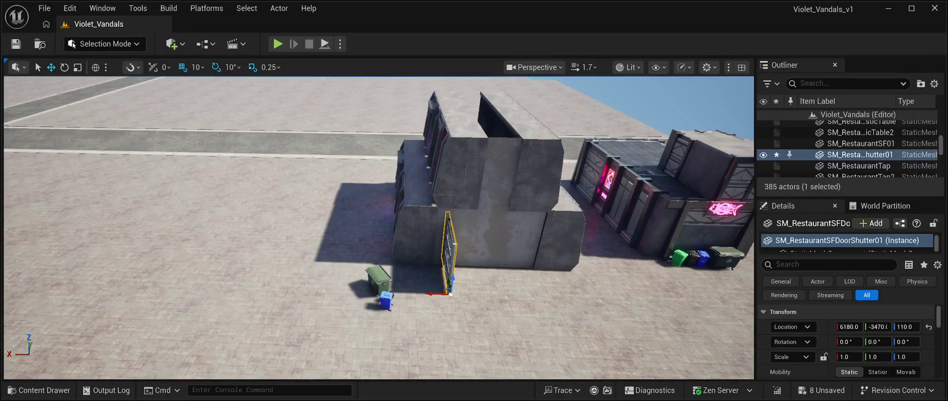
click(65, 67)
mouse_move(440, 313)
mouse_down()
mouse_move(433, 320)
mouse_move(455, 322)
mouse_up()
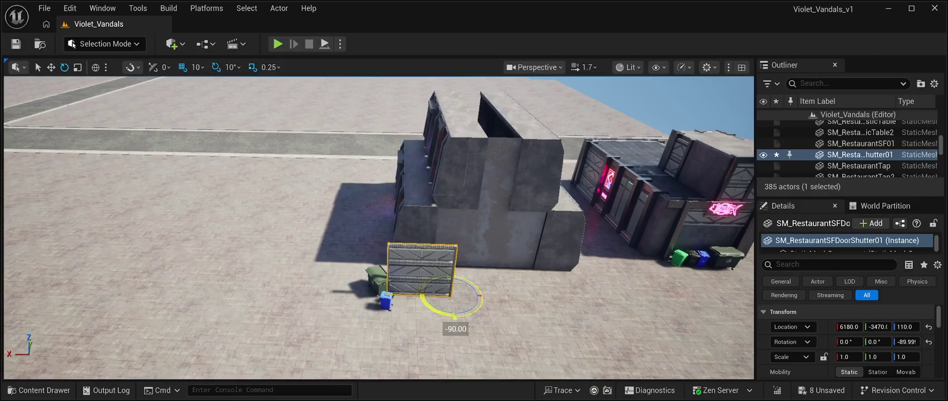
key(f)
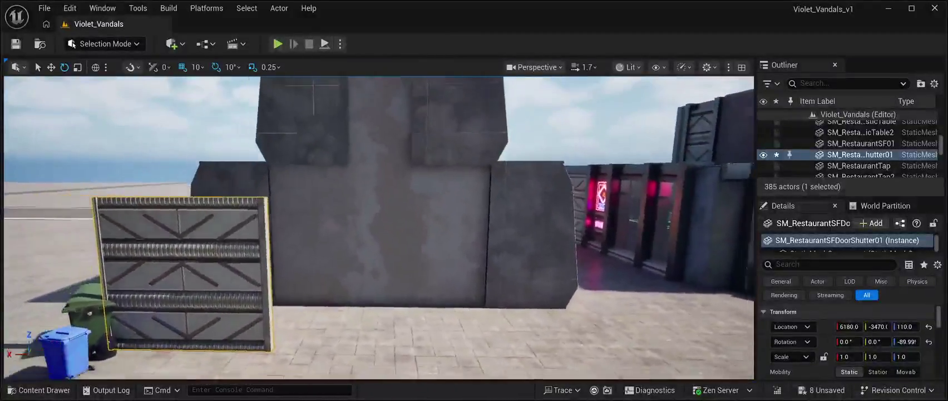
Delete the SM_Slums50 and SM_Slums49 lower wall panels to open the doorway
click(347, 231)
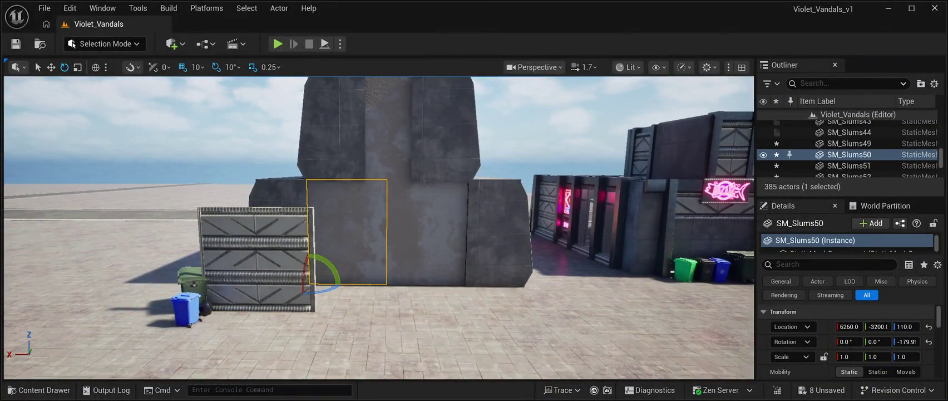
key(Delete)
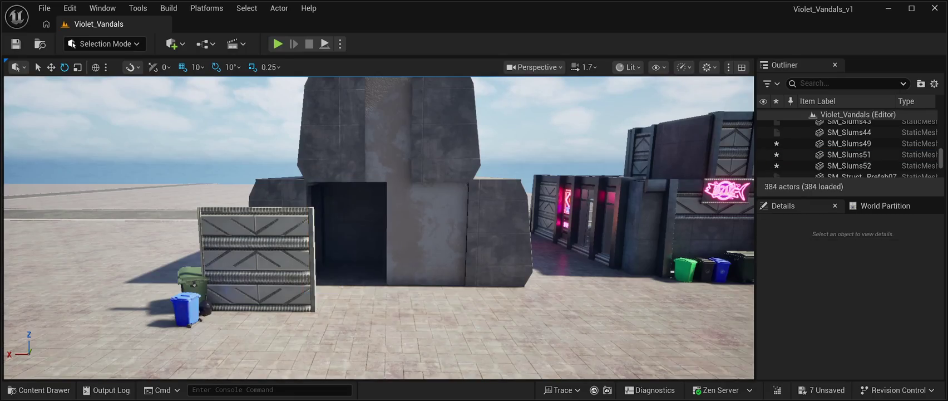
click(450, 250)
key(Delete)
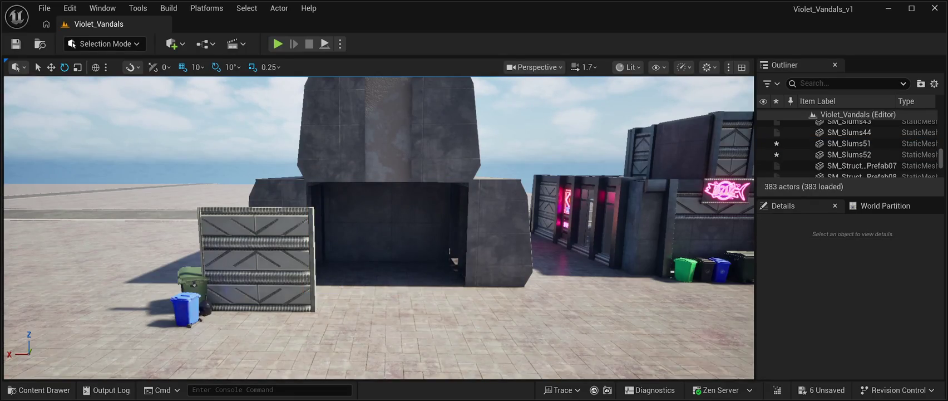
key(w)
click(256, 256)
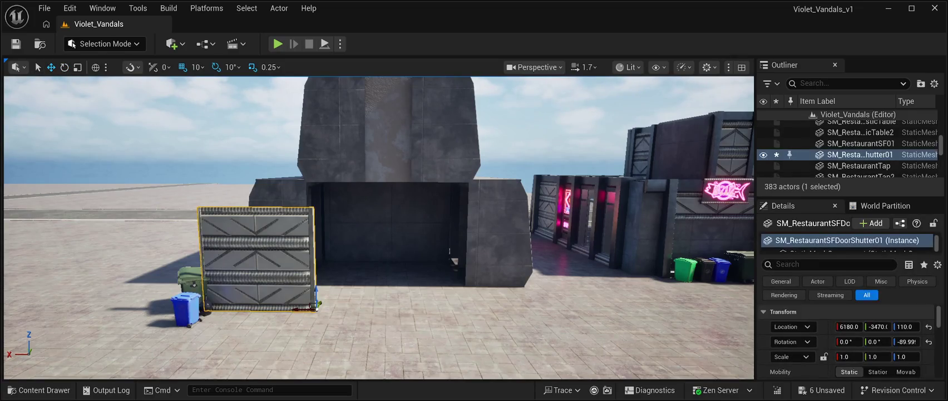
Slide the door shutter along X into the restaurant doorway, fitting it to the edge
drag(300, 309, 372, 310)
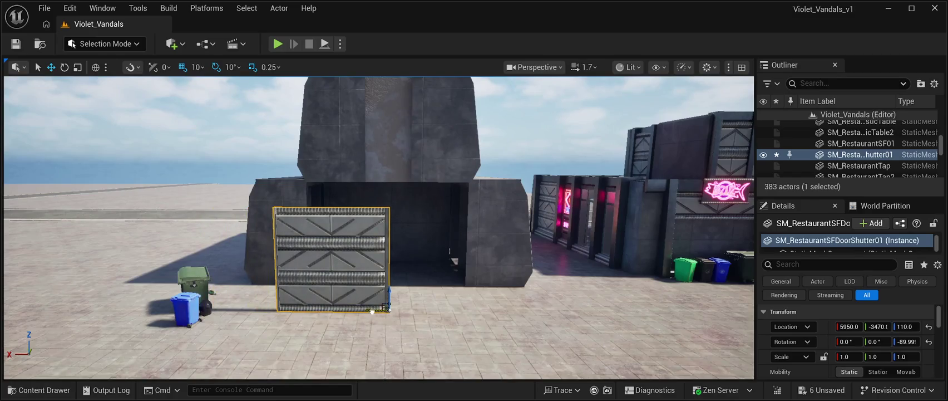
drag(342, 255, 423, 240)
key(f)
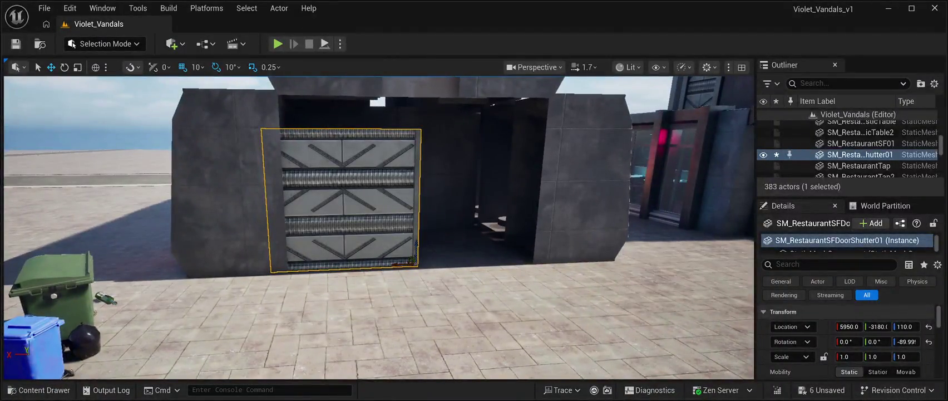
mouse_move(399, 264)
mouse_down()
mouse_move(415, 266)
mouse_move(417, 201)
mouse_move(416, 262)
mouse_move(431, 262)
mouse_up()
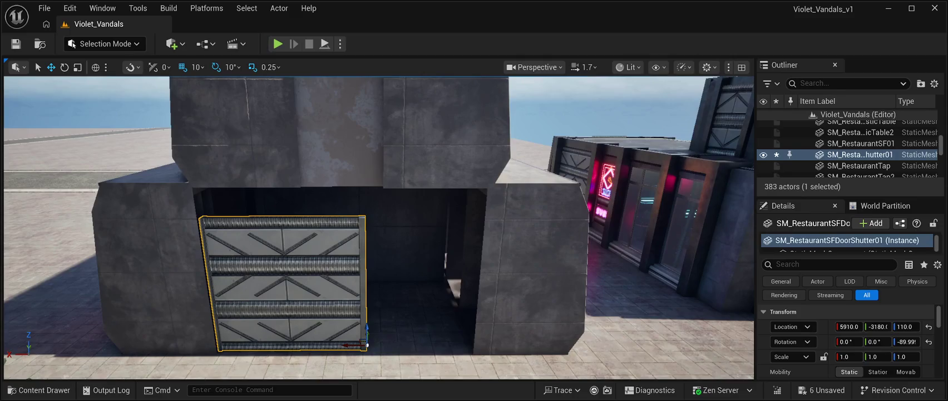
Duplicate the shutter and slide the left one to X 6050 against the doorway's left edge
key(ctrl+d)
drag(366, 345, 492, 339)
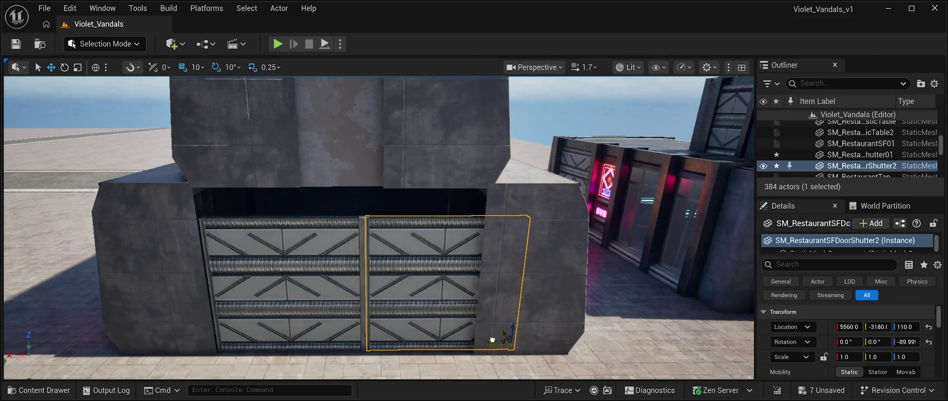
click(345, 340)
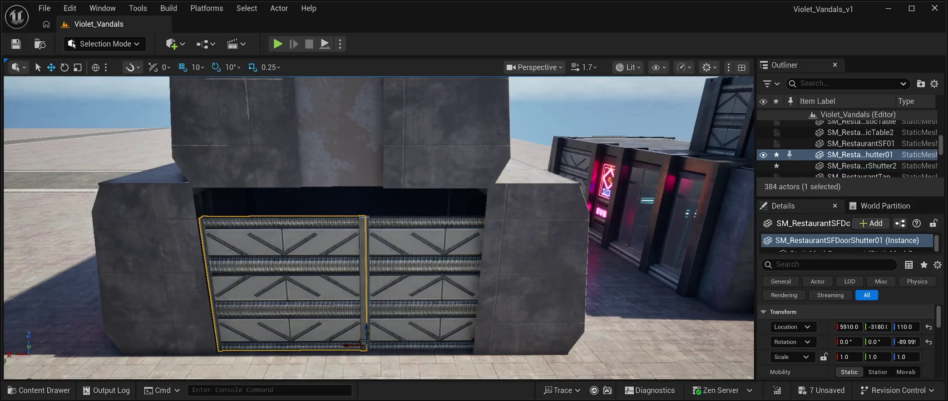
drag(345, 343, 289, 344)
scroll(379, 229, up, 5)
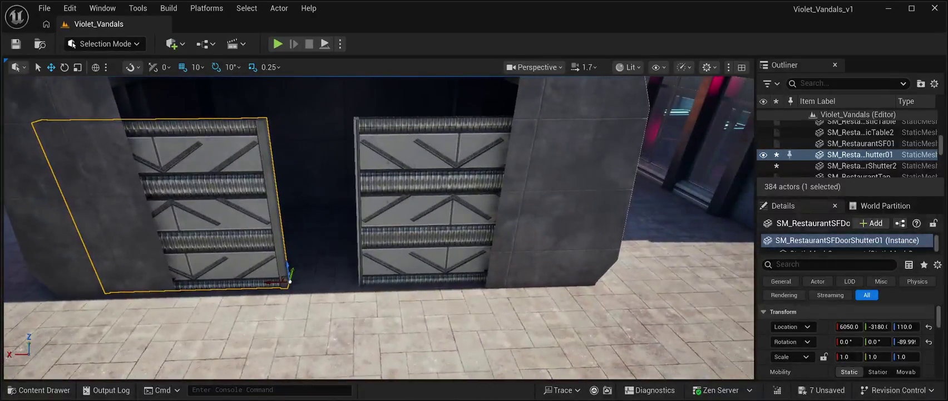
mouse_move(379, 228)
mouse_down()
mouse_move(401, 220)
mouse_move(400, 201)
mouse_up()
Move the right shutter to X 5530 and duplicate the concrete wall panel above the doorway
click(415, 301)
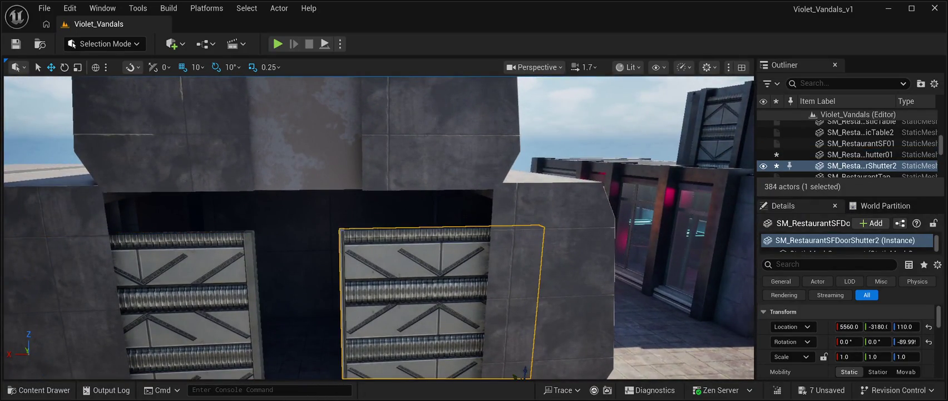
drag(415, 301, 415, 323)
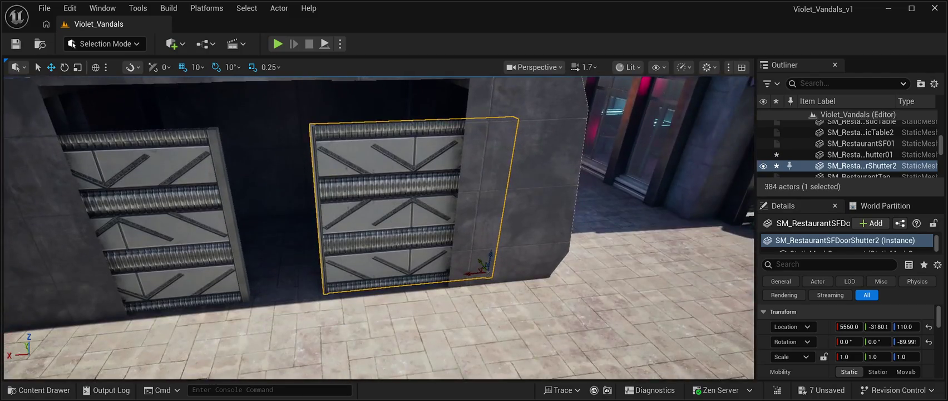
drag(471, 273, 473, 272)
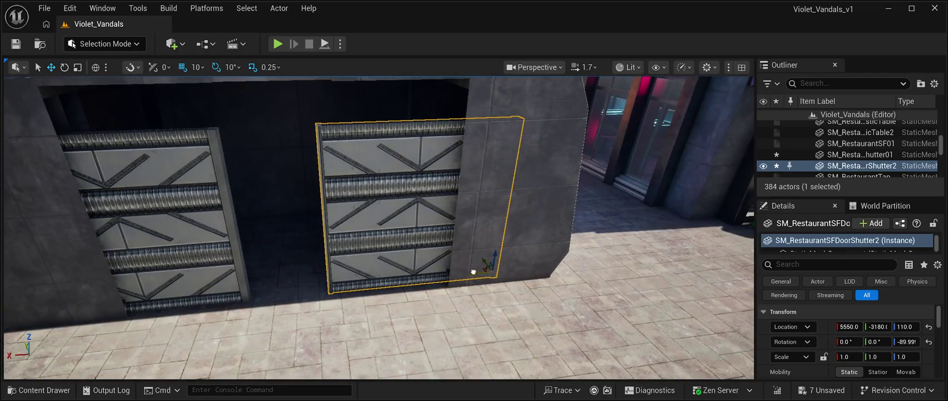
key(f)
drag(443, 303, 424, 311)
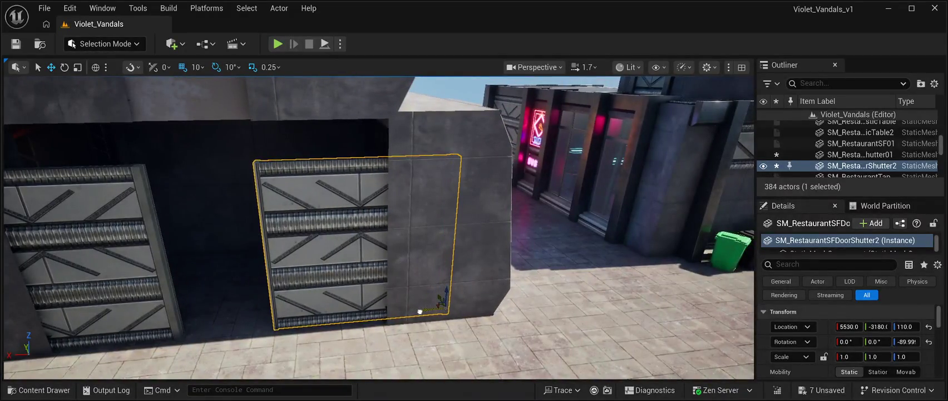
scroll(379, 227, down, 10)
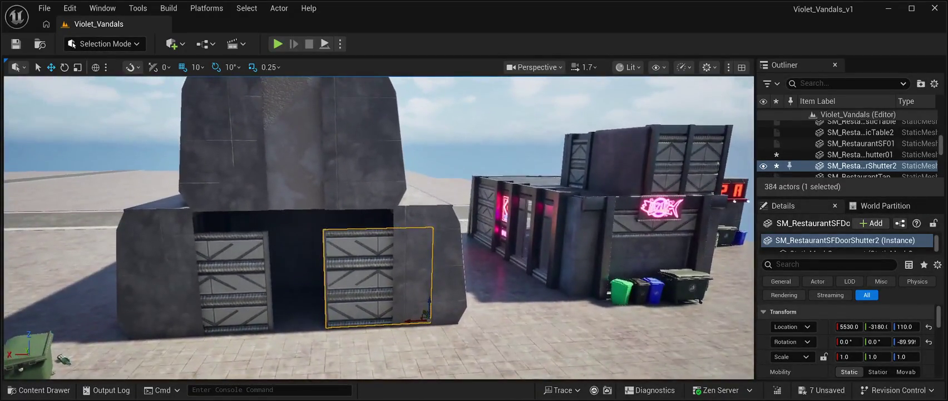
key(d)
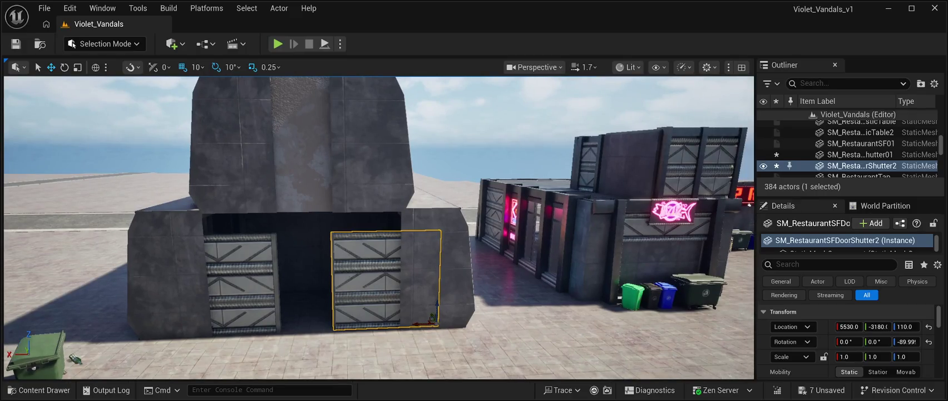
click(302, 145)
key(ctrl+d)
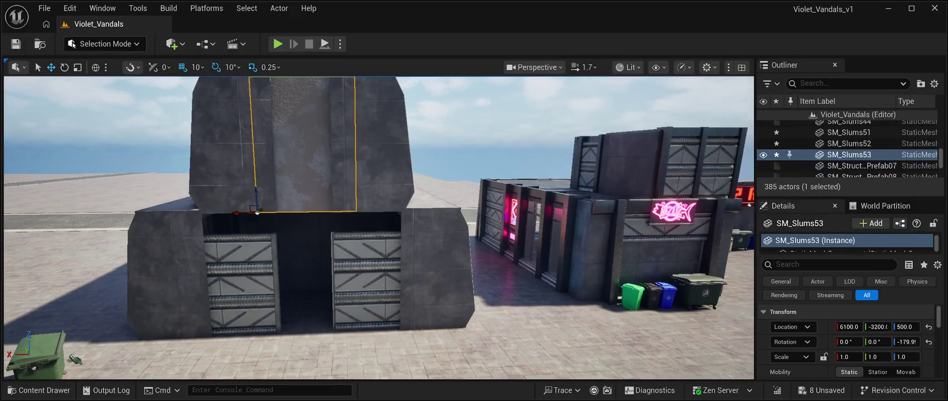
Lower the copied wall panel into the doorway and add two more copies across its left and right parts
mouse_move(257, 212)
mouse_down()
mouse_move(275, 320)
mouse_move(289, 338)
mouse_move(356, 346)
mouse_up()
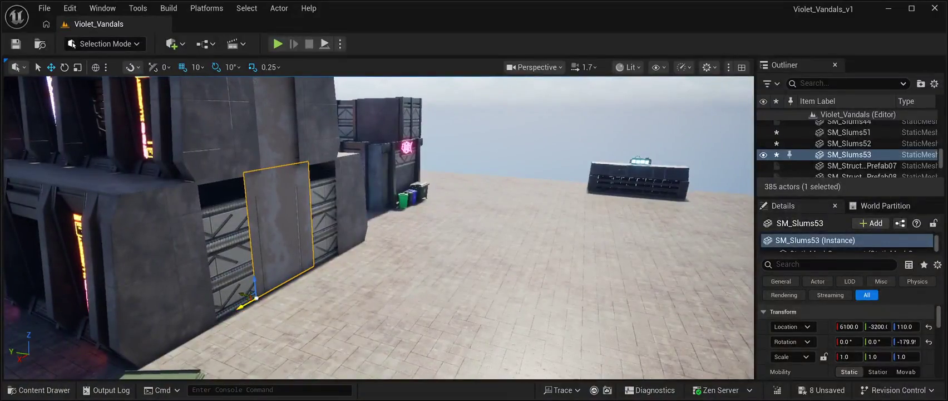
mouse_move(243, 305)
mouse_down()
mouse_move(239, 291)
mouse_move(295, 307)
mouse_up()
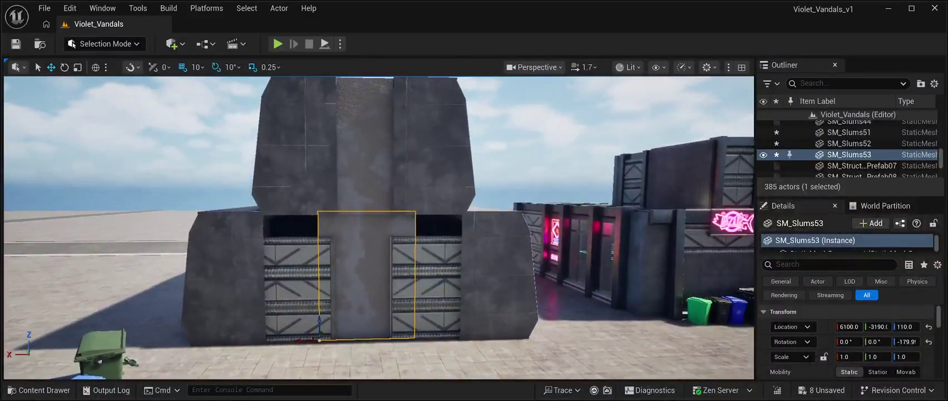
key(ctrl+d)
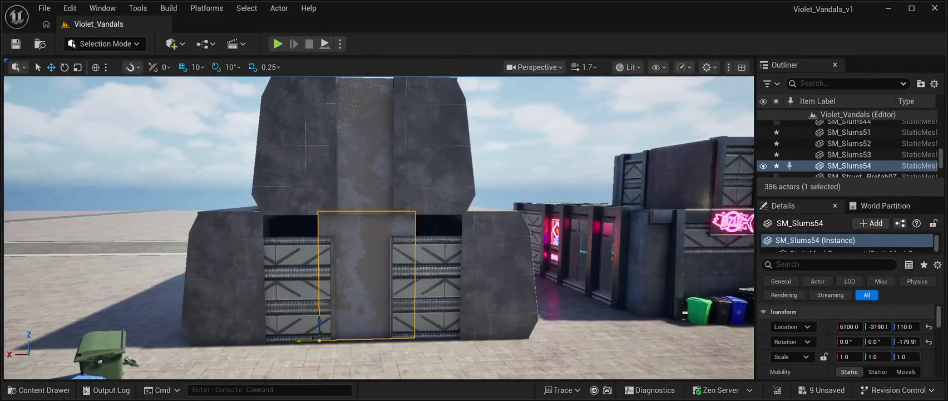
drag(297, 339, 231, 332)
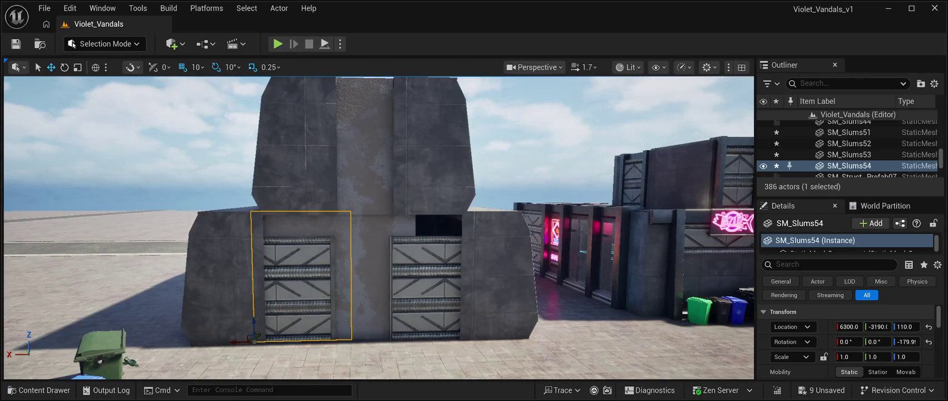
key(ctrl+d)
mouse_move(236, 340)
mouse_down()
mouse_move(366, 337)
mouse_move(334, 295)
mouse_move(342, 322)
mouse_up()
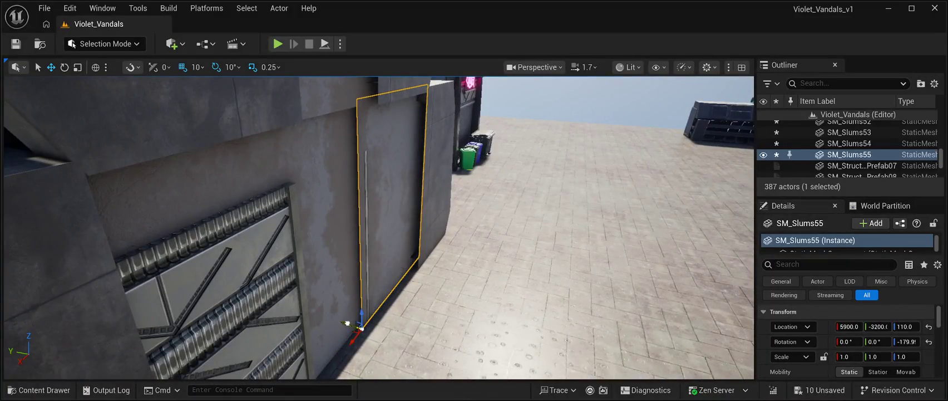
Select the right door shutter, frame it, and duplicate it
click(390, 223)
key(f)
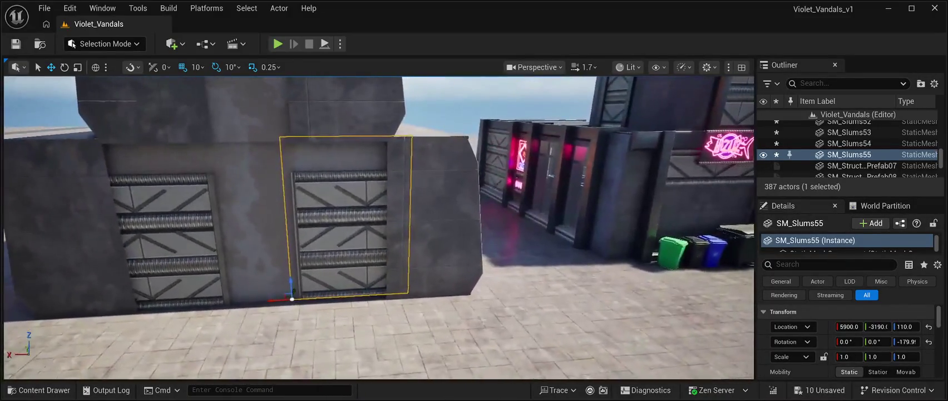
key(ctrl+d)
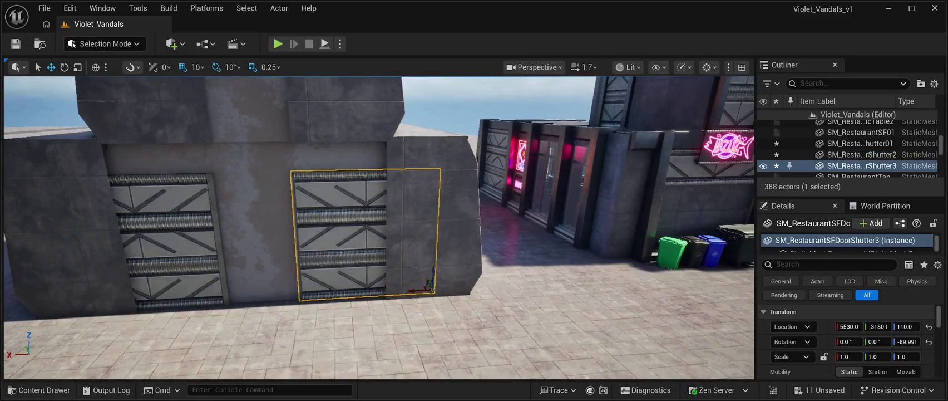
Slide the copied shutter into the middle of the restaurant front at X 5780
drag(426, 292, 320, 300)
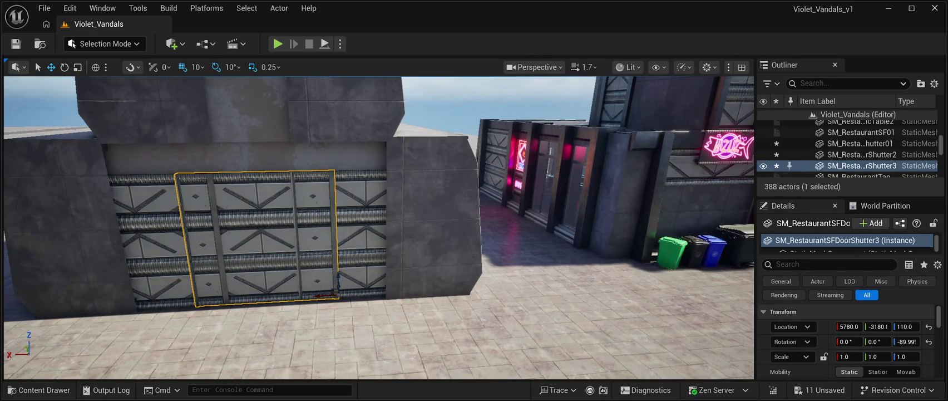
key(a)
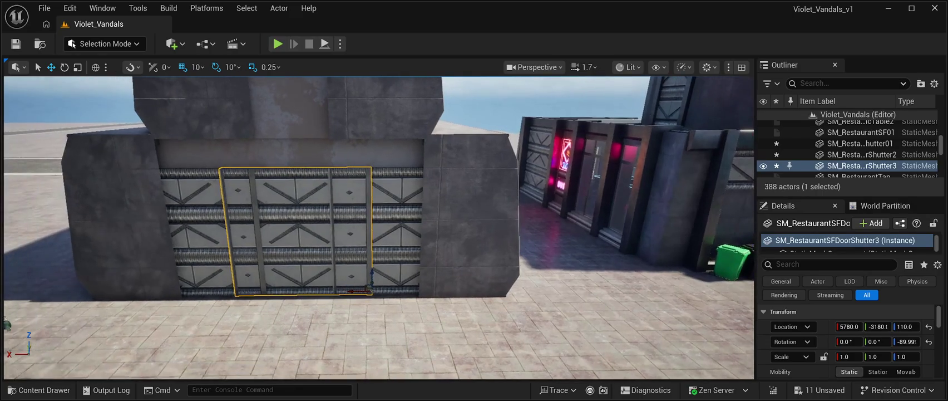
key(a)
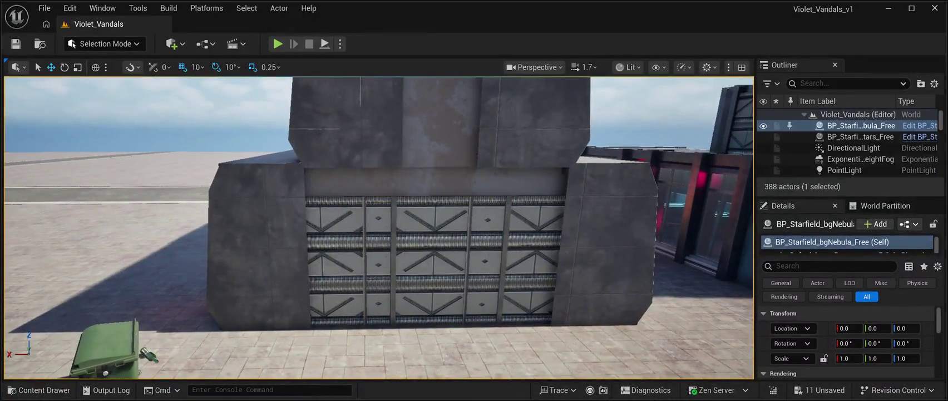
key(d)
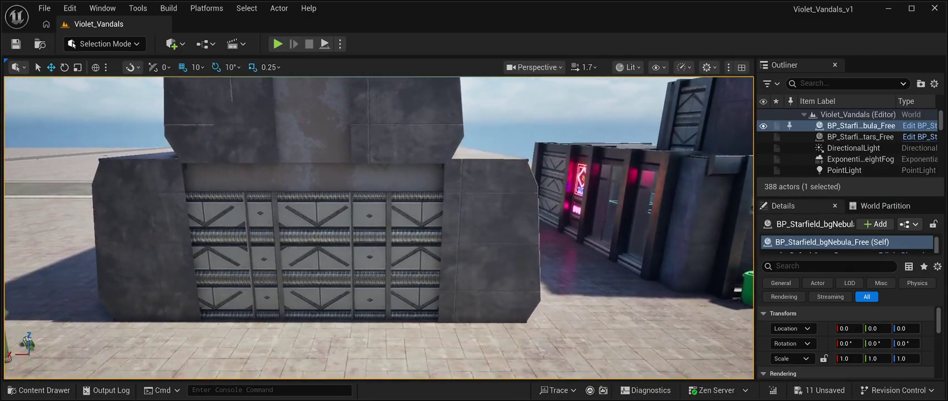
Duplicate the middle shutter and raise the copy onto the upper wall at Z 500
click(317, 254)
key(ctrl+d)
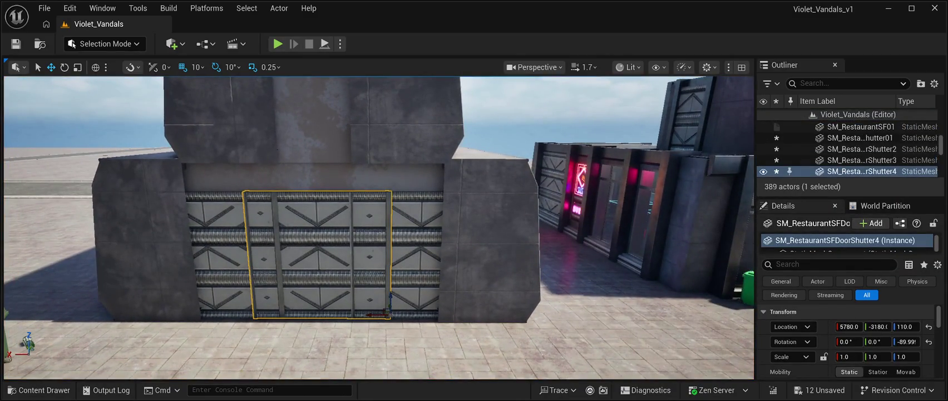
drag(392, 295, 402, 135)
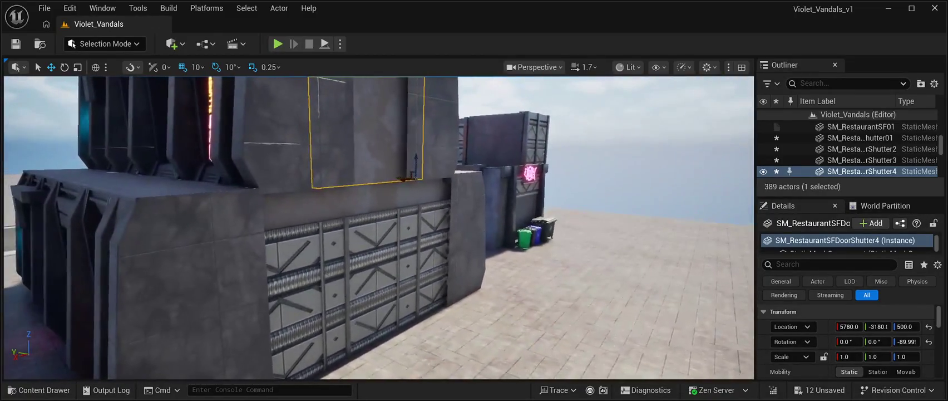
drag(398, 176, 402, 177)
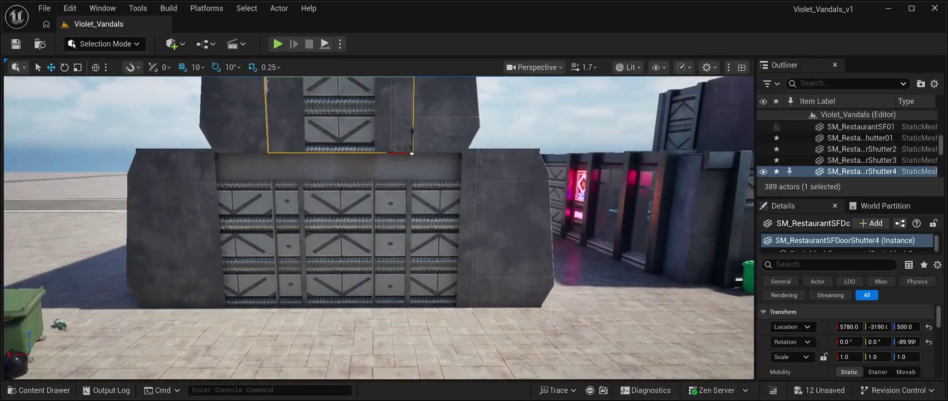
Slide the right shutter to X 5430 and the left shutter to X 6130, closing the front's gaps
click(442, 242)
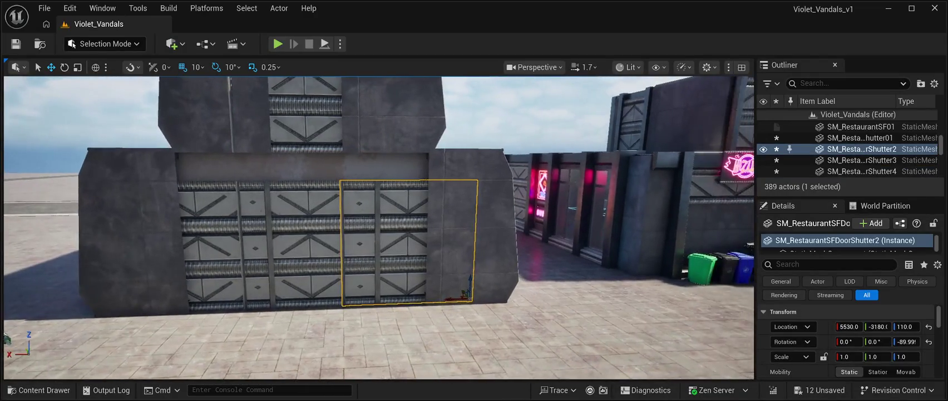
drag(472, 300, 508, 296)
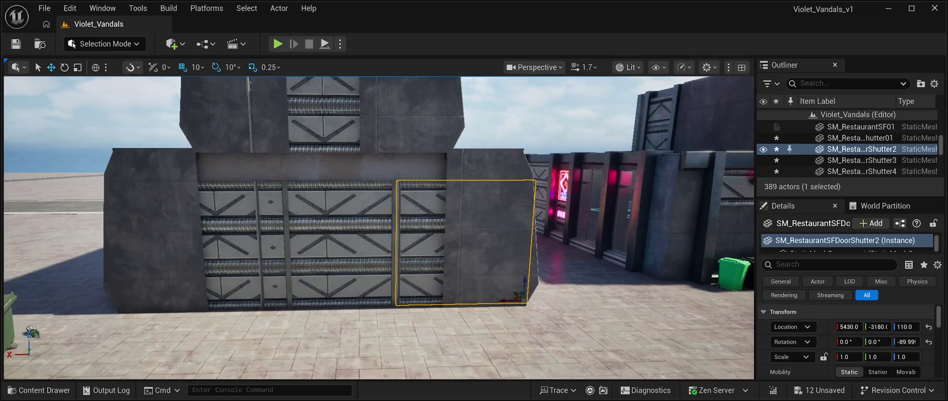
click(217, 245)
drag(289, 304, 246, 303)
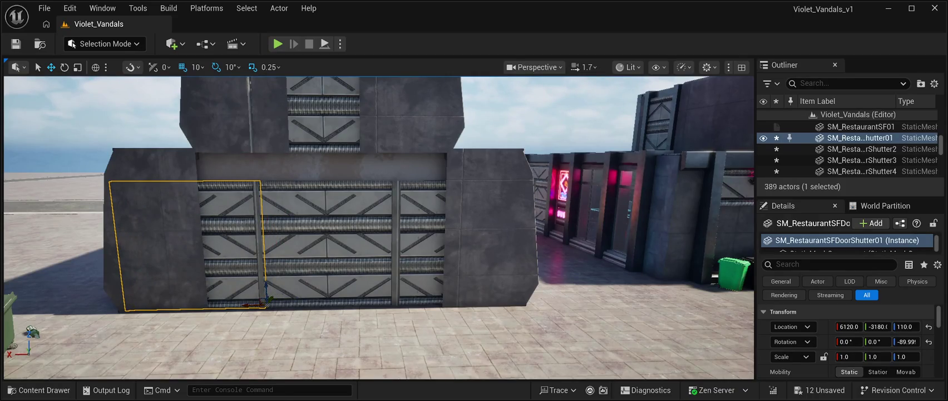
click(248, 304)
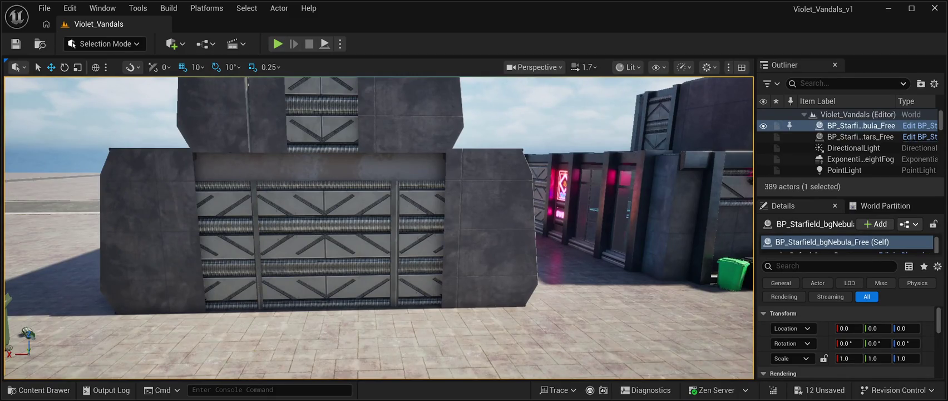
click(223, 245)
drag(246, 308, 244, 308)
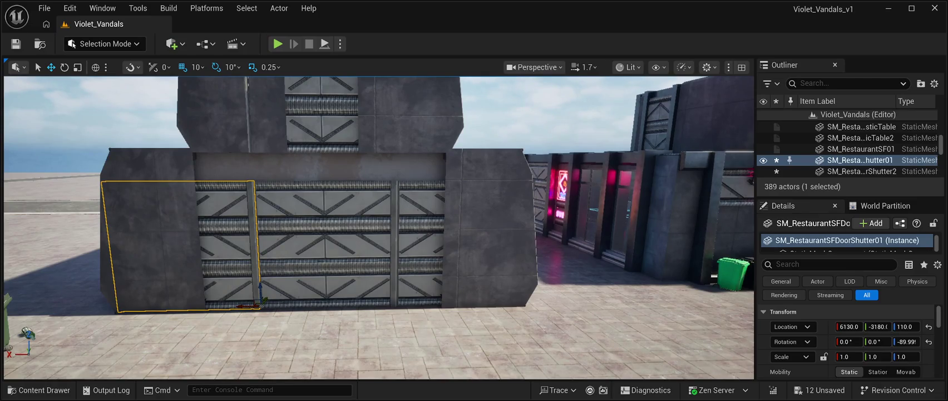
click(247, 304)
scroll(378, 223, up, 5)
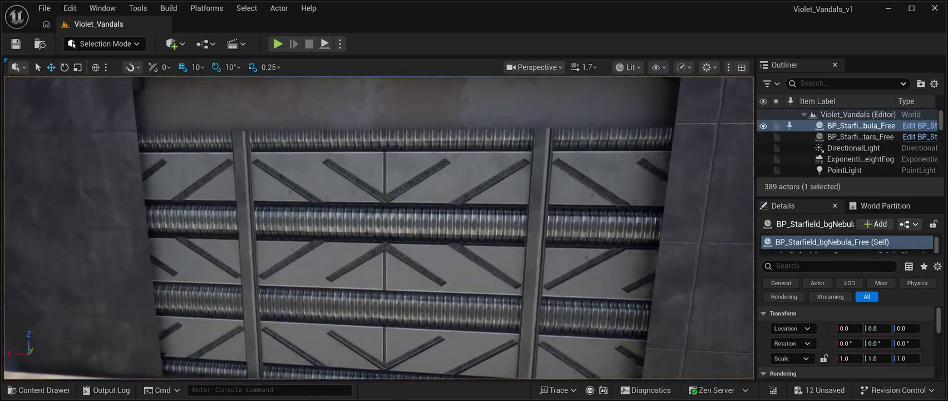
scroll(378, 223, down, 5)
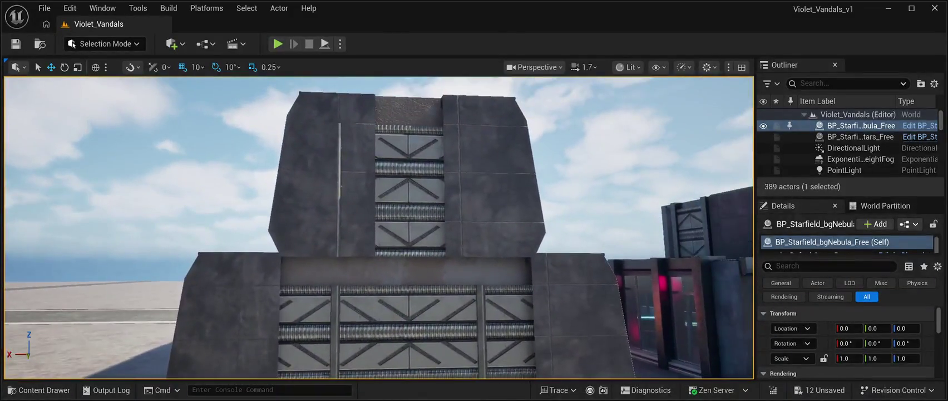